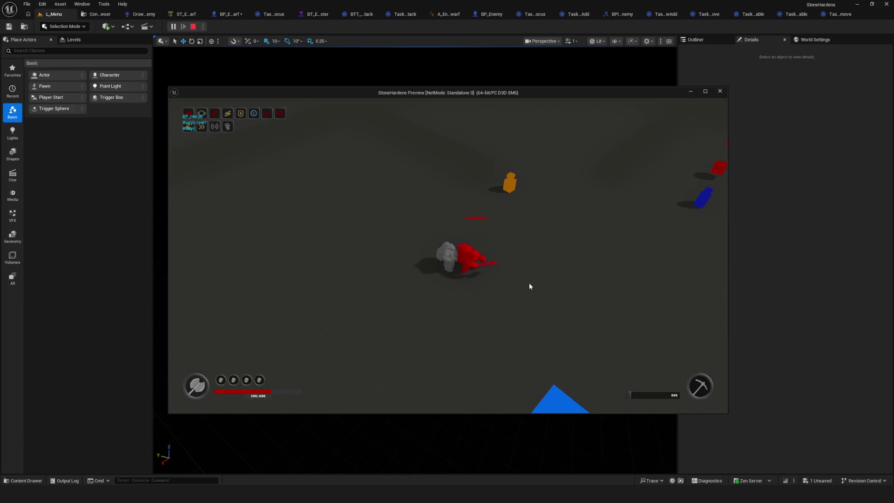
- Swing the camera around the hero to watch the red enemy chase, then end play
key("e")
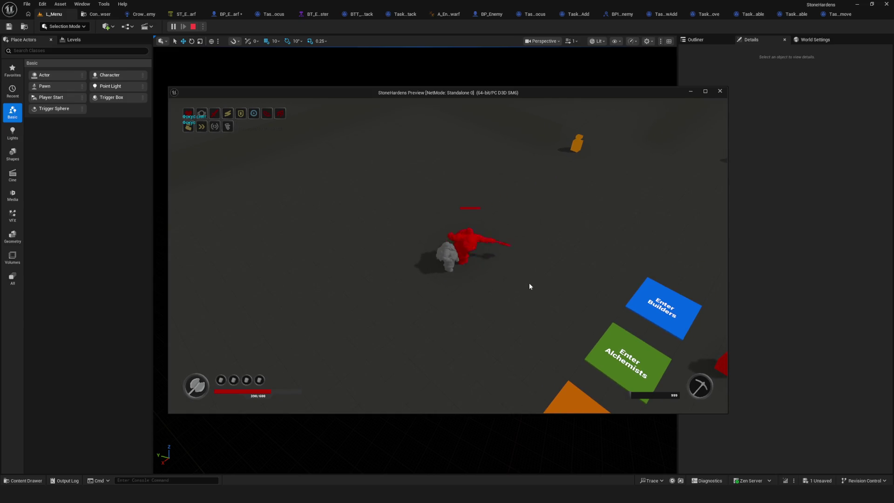
key("e")
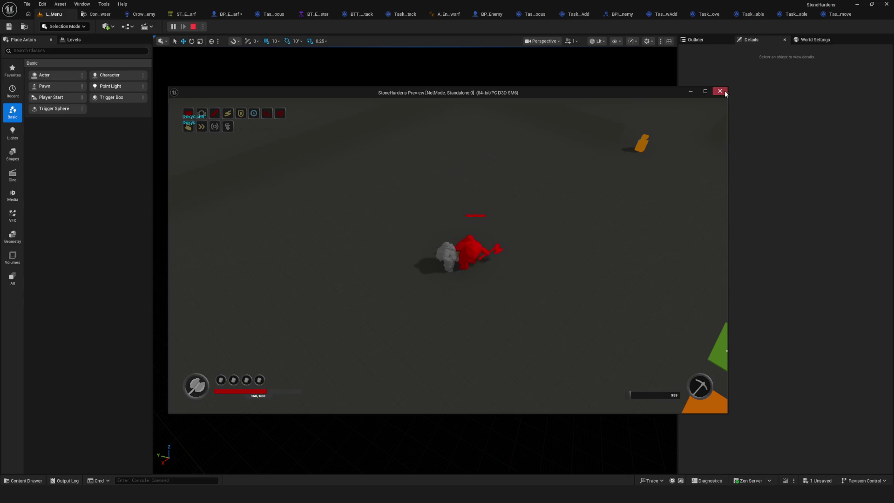
key("Escape")
- Check that the Chase MoveTo task's Acceptable Radius is 100.0 in the dwarf State Tree, and save it
left_click(187, 15)
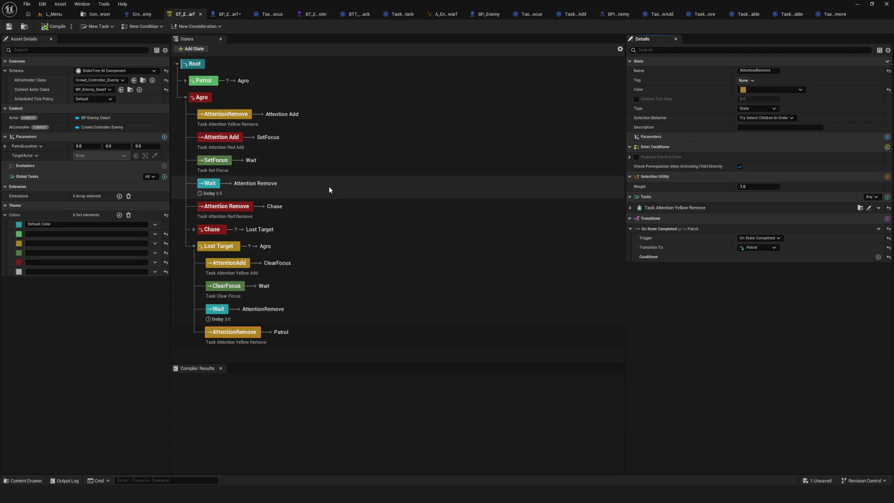
left_click(194, 229)
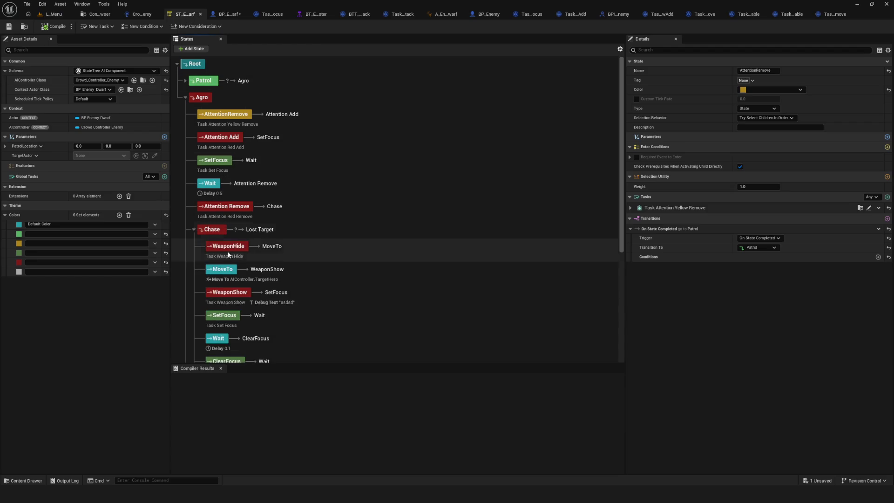
left_click(328, 279)
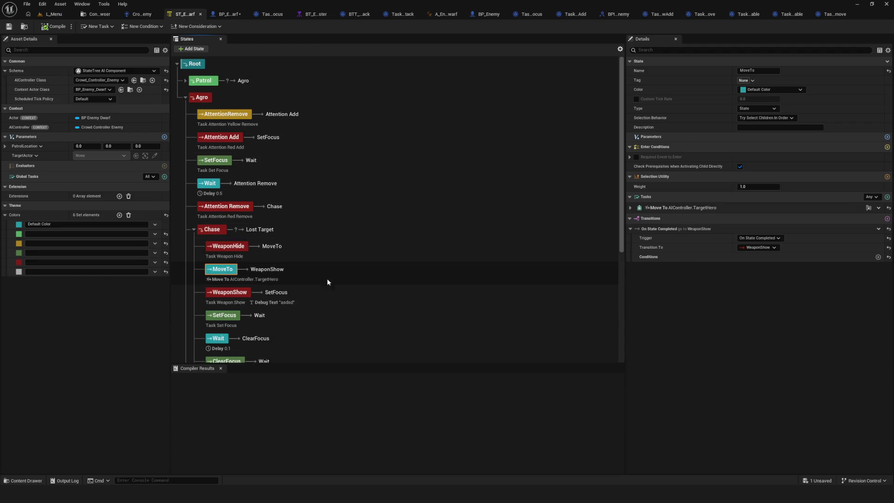
left_click(631, 208)
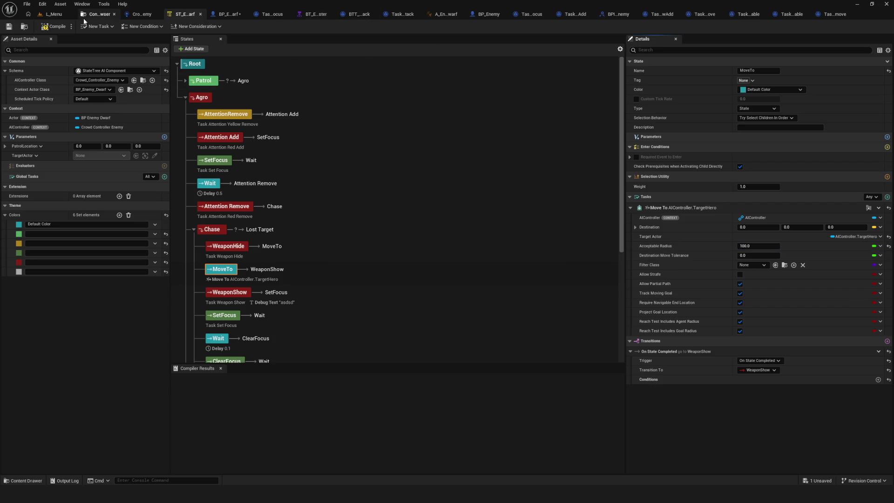
left_click(10, 27)
- From L_Menu, play a Dev session and walk the hero with WASD while the enemy chases, then stop
left_click(65, 13)
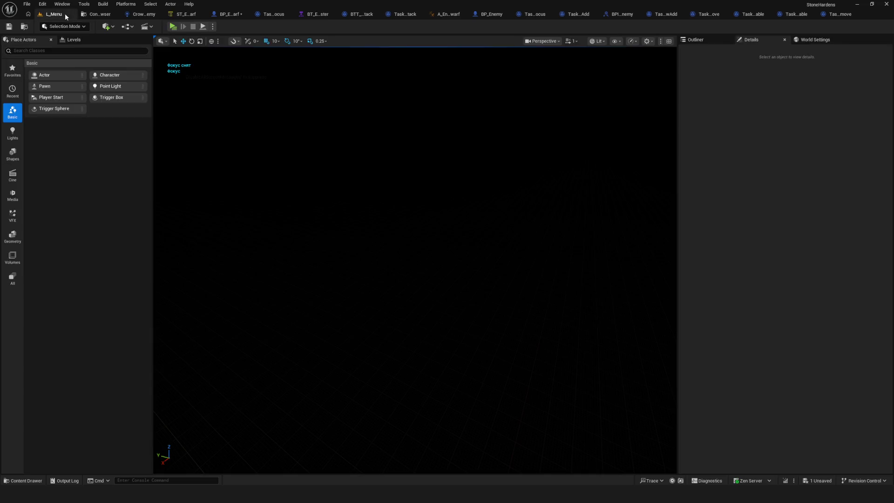
left_click(171, 26)
left_click(445, 208)
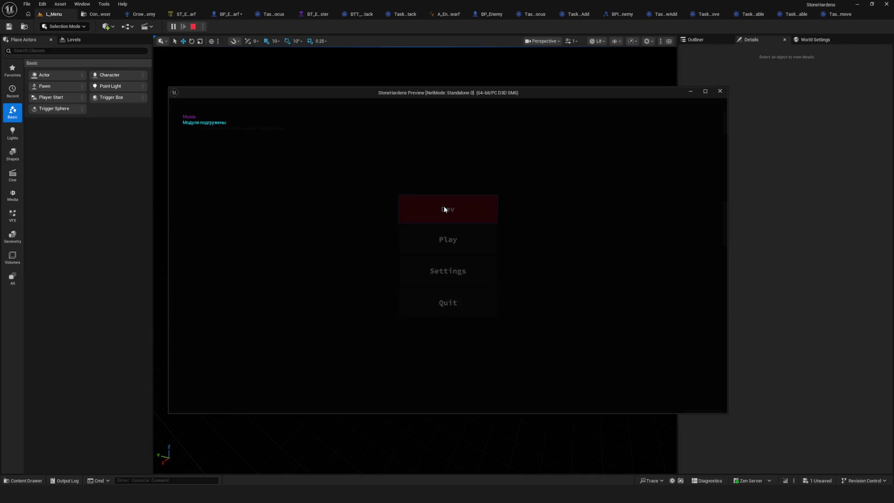
key("w")
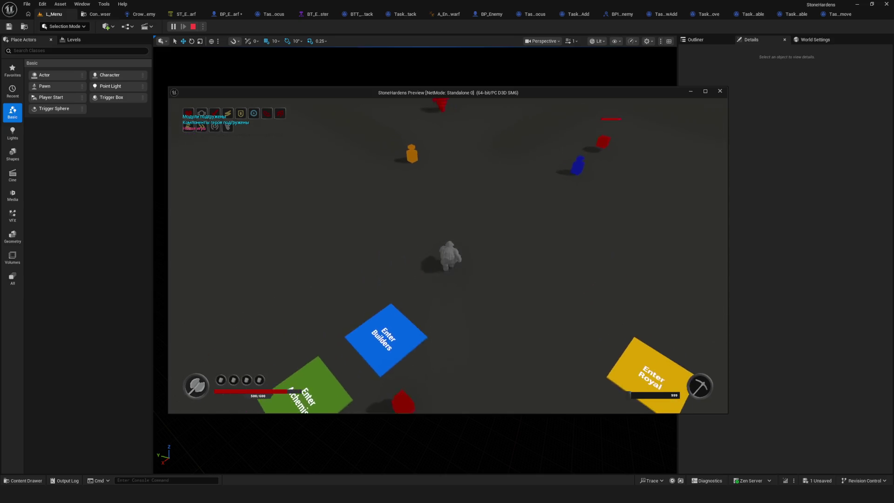
key("d")
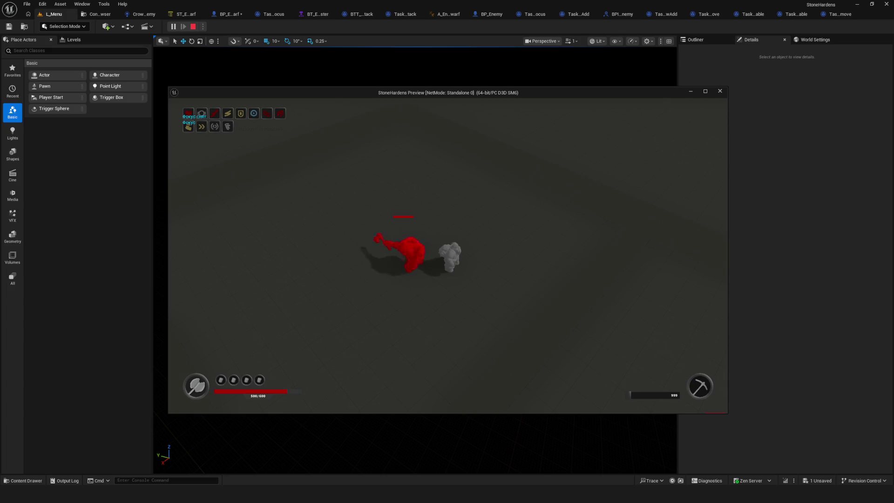
key("s")
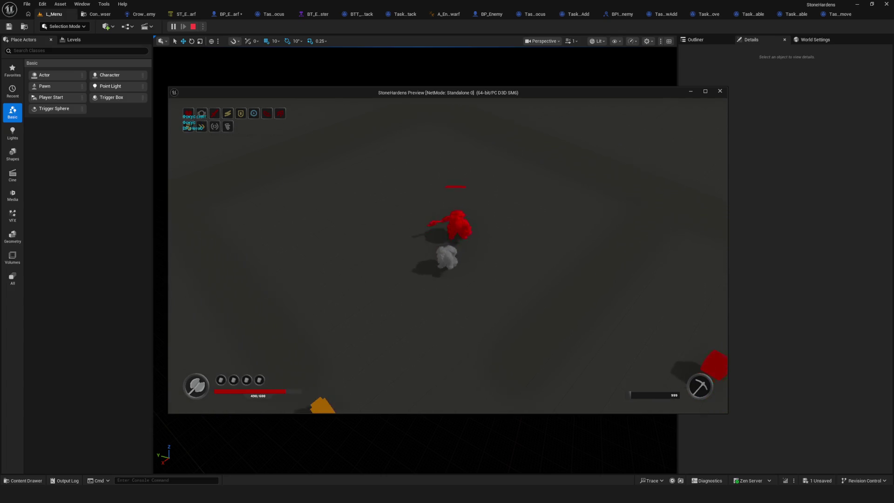
key("d")
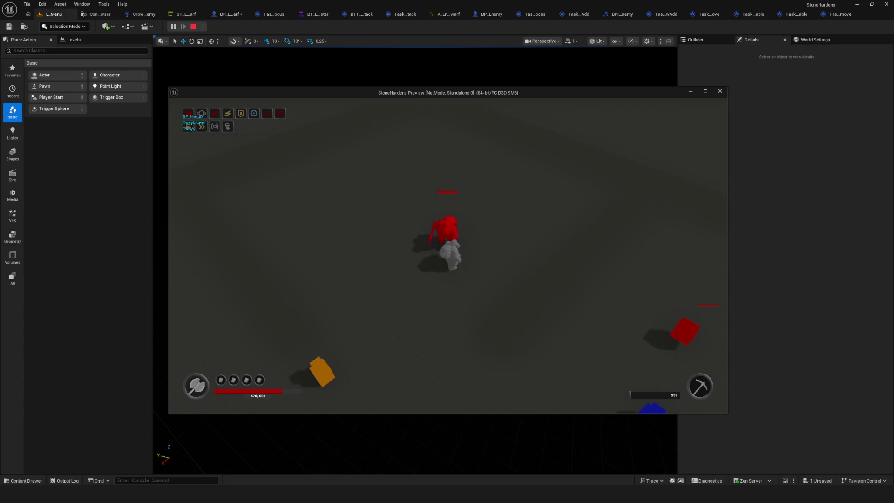
key("a")
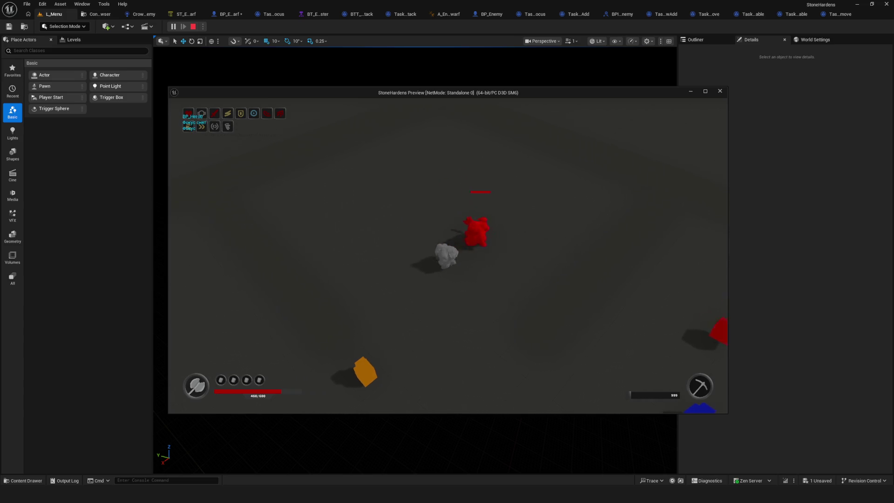
key("w")
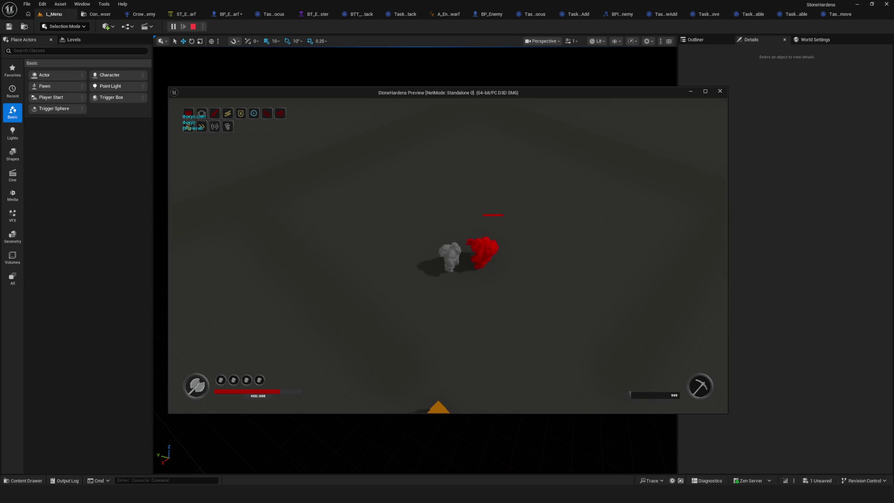
key("Escape")
- Set Chase MoveTo Acceptable Radius to 150 and Patrol MoveTo to 10, saving after each change
left_click(183, 15)
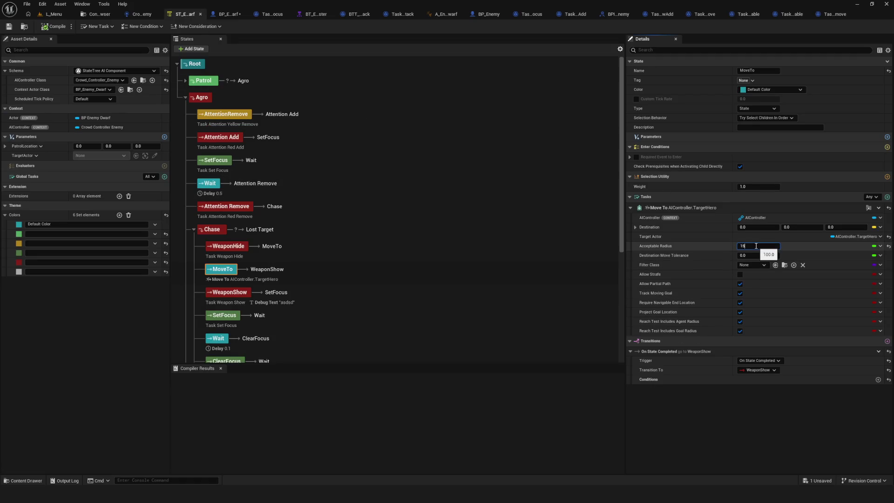
type("0.0")
key("ctrl+s")
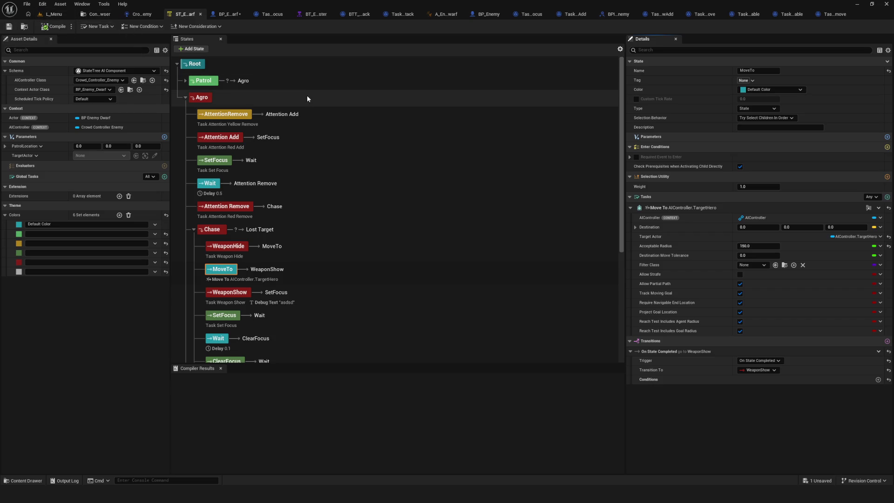
left_click(203, 81)
left_click(185, 81)
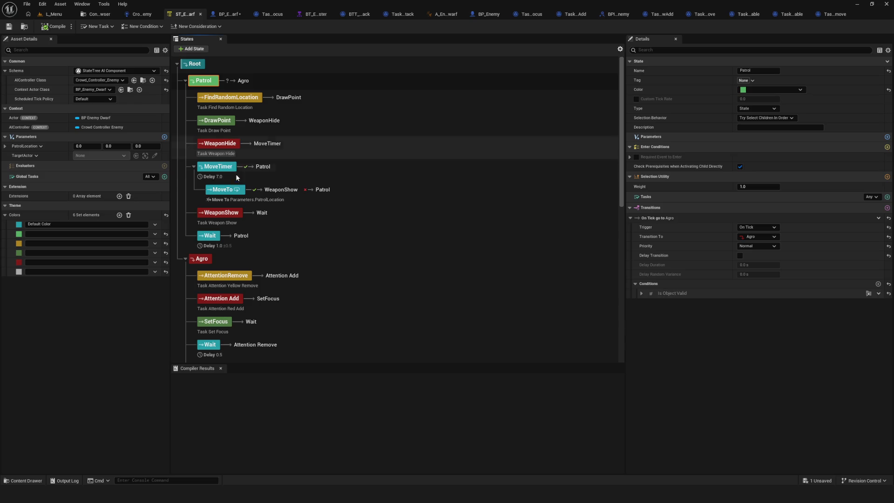
left_click(244, 196)
left_click(698, 209)
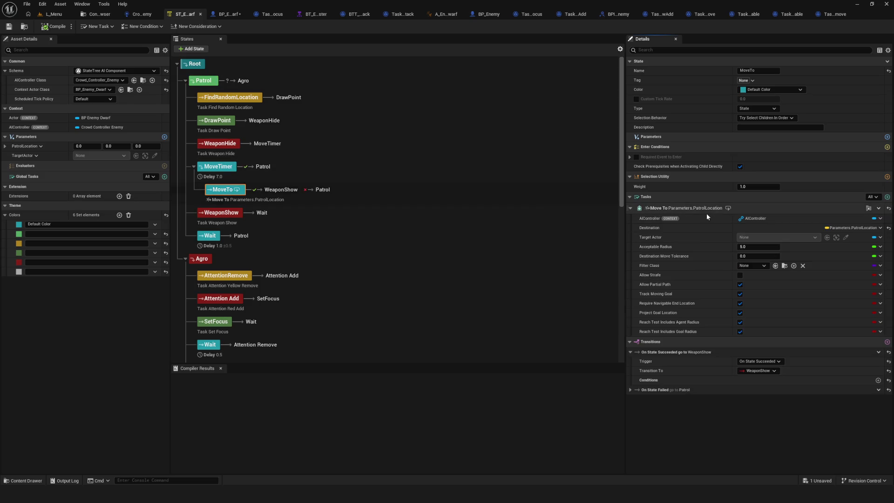
left_click(751, 249)
type("10")
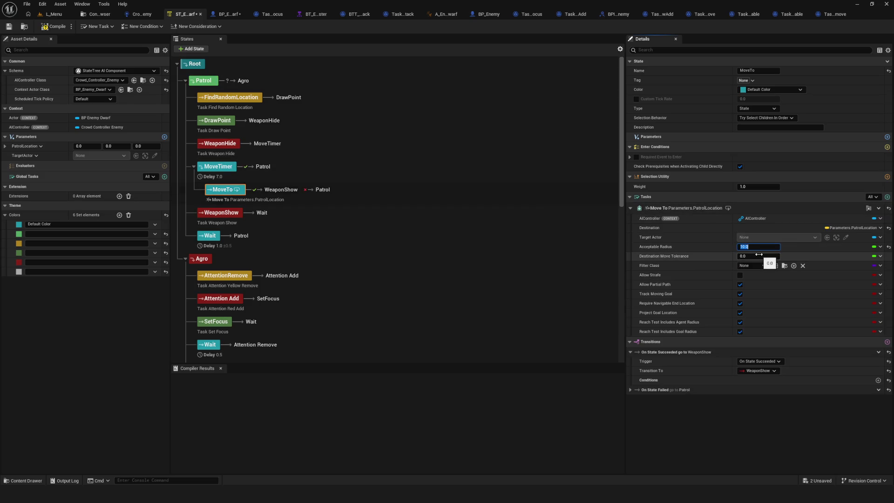
key("ctrl+s")
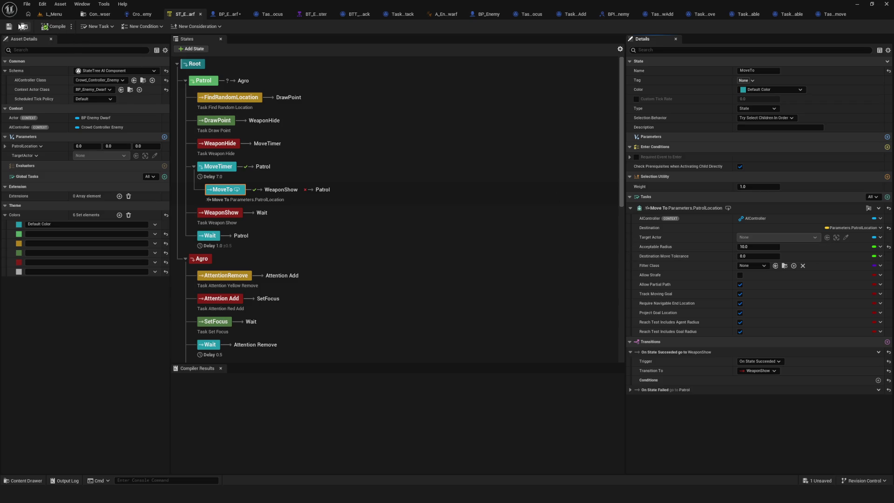
left_click(23, 26)
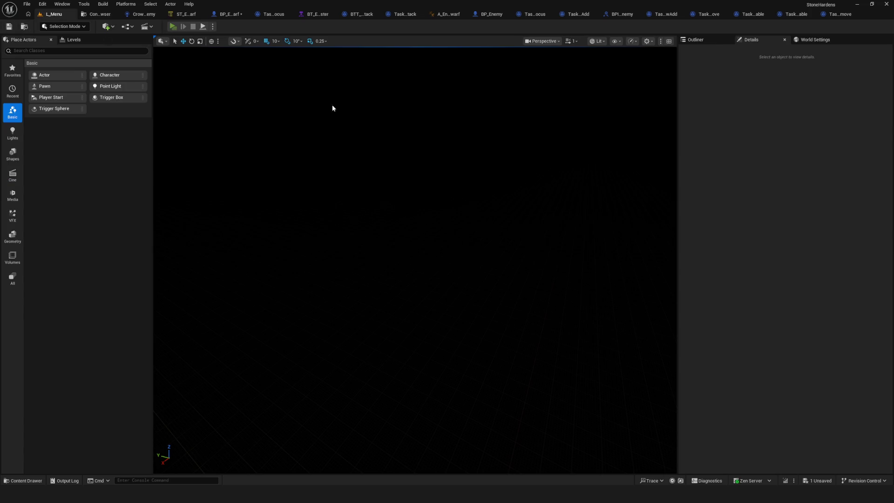
- Start a new game and walk the hero toward the enemies to test the 150 and 10 radii, then stop
key("alt+p")
left_click(443, 216)
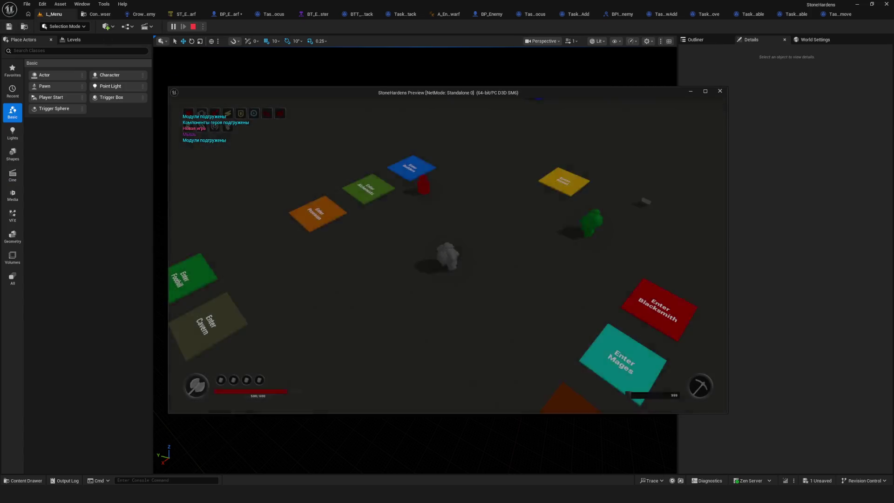
key("w")
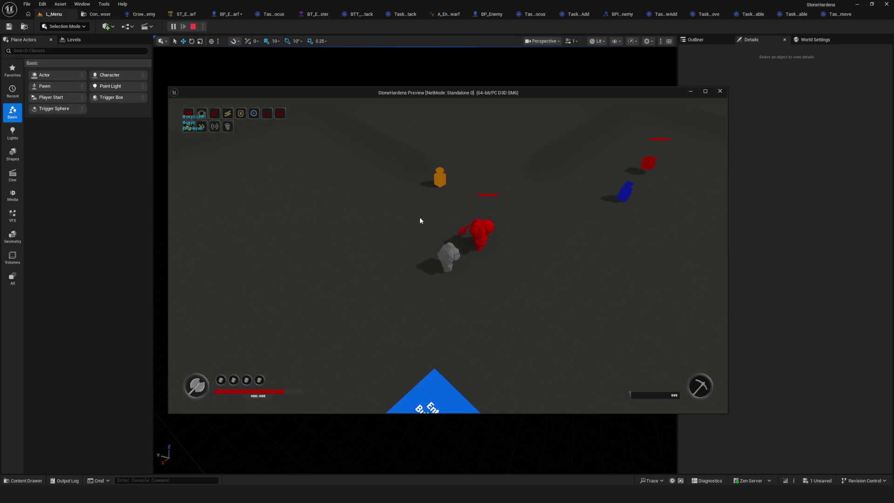
key("Escape")
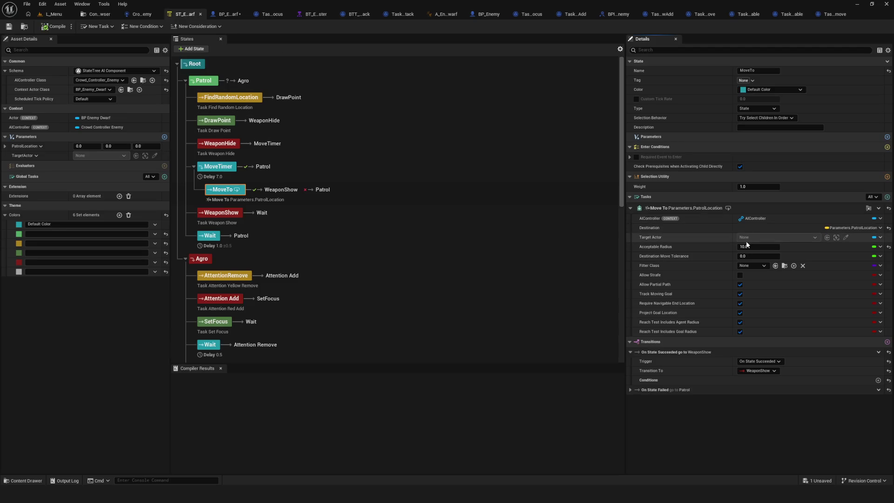
- Raise the Chase state's MoveTo Acceptable Radius to 180, then go back to L_Menu
scroll(249, 340, "down", 3)
scroll(248, 340, "down", 4)
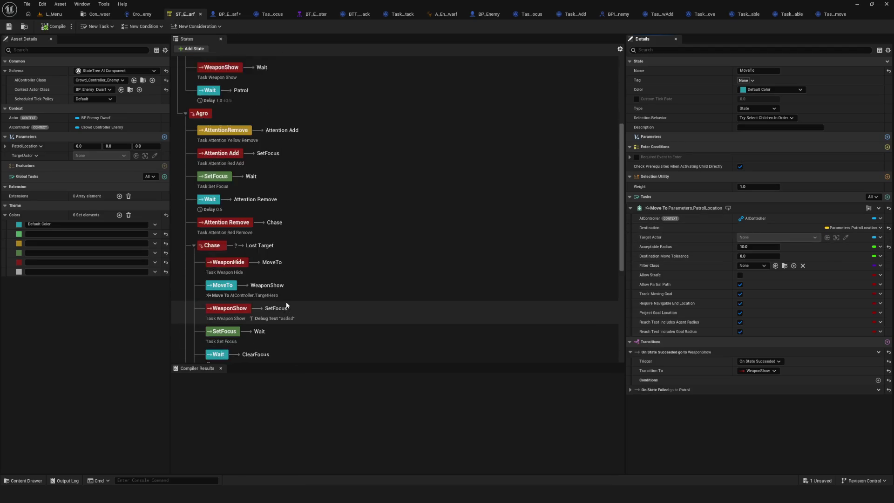
left_click(222, 262)
left_click(747, 246)
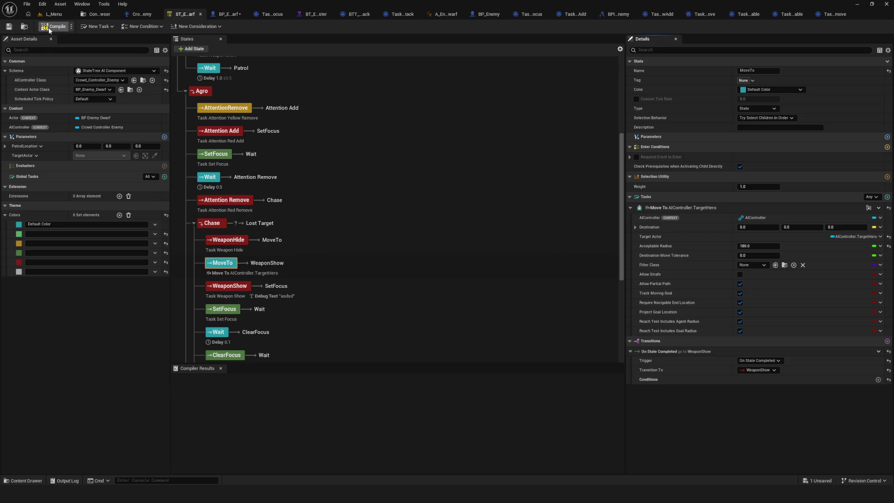
left_click(55, 14)
- Start a new game and run the player left and right across the arena to test the 180 chase radius
left_click(174, 26)
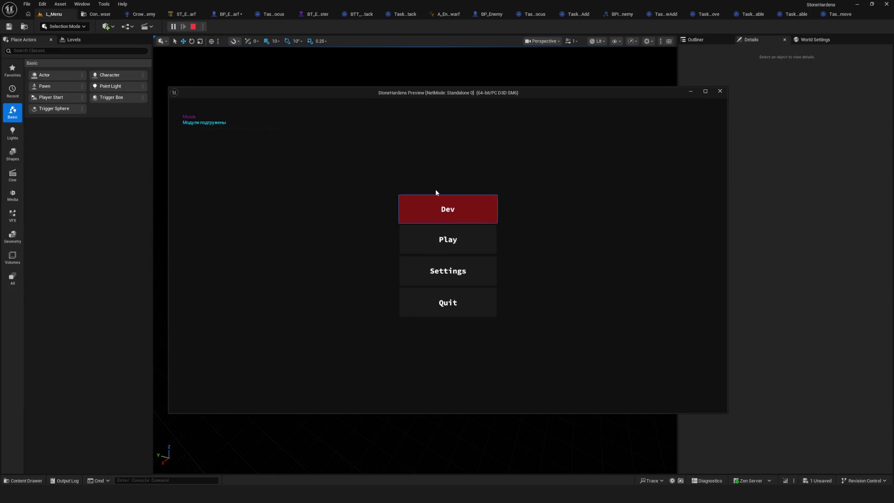
left_click(441, 207)
key("w")
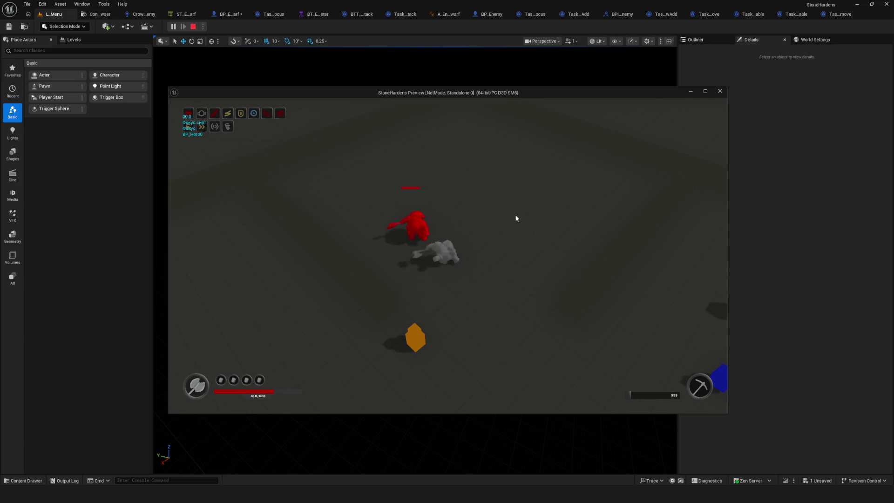
key("d")
key("a")
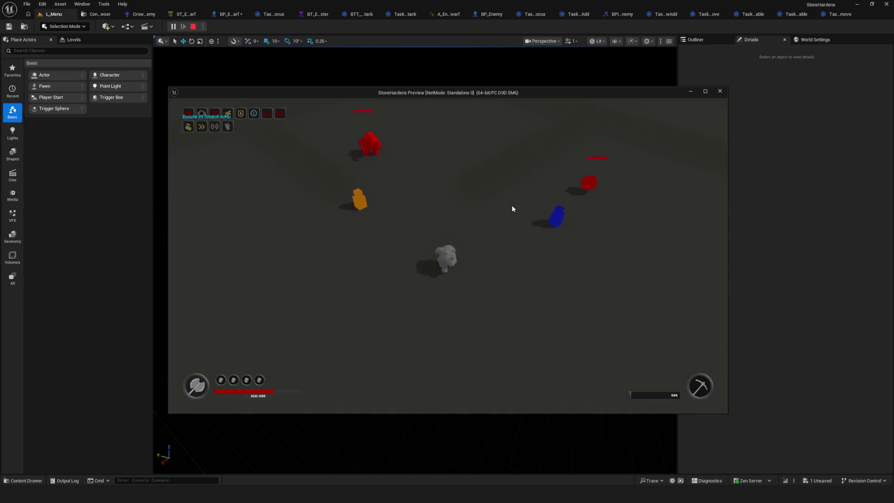
key("d")
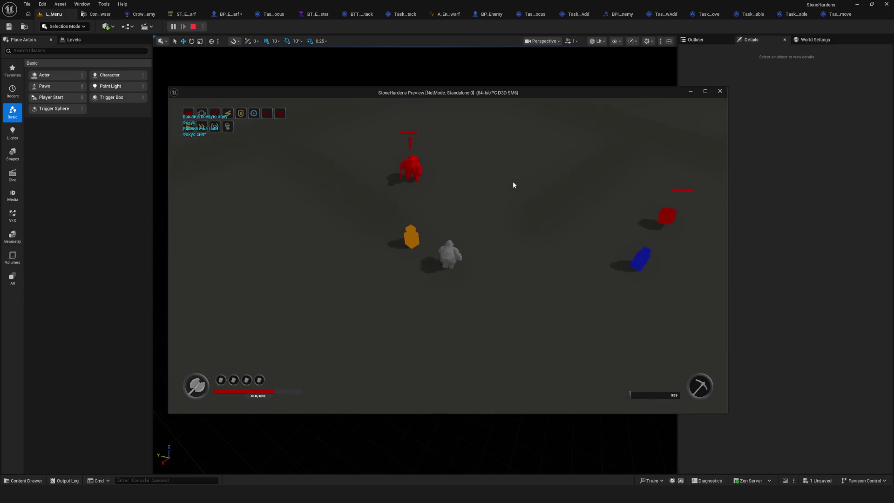
key("a")
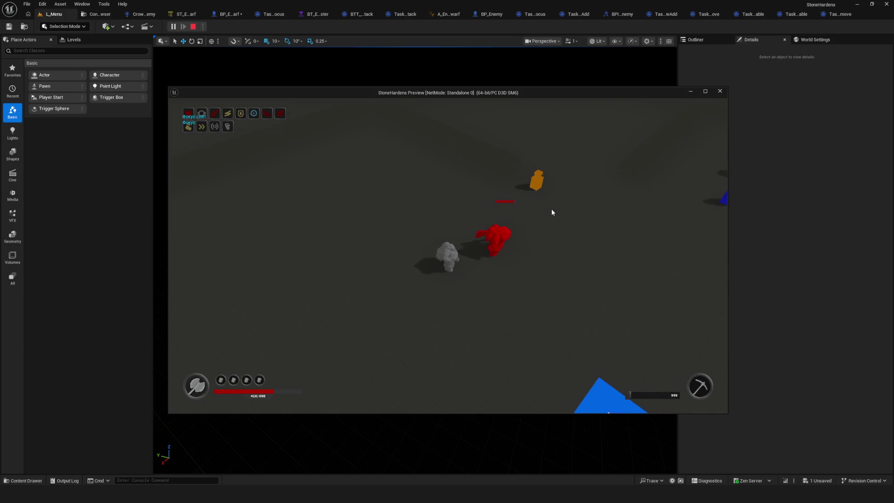
key("d")
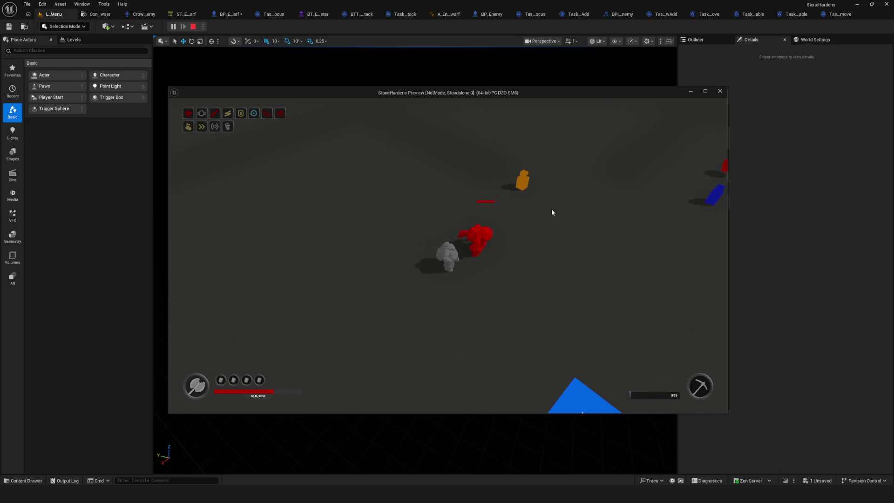
key("d")
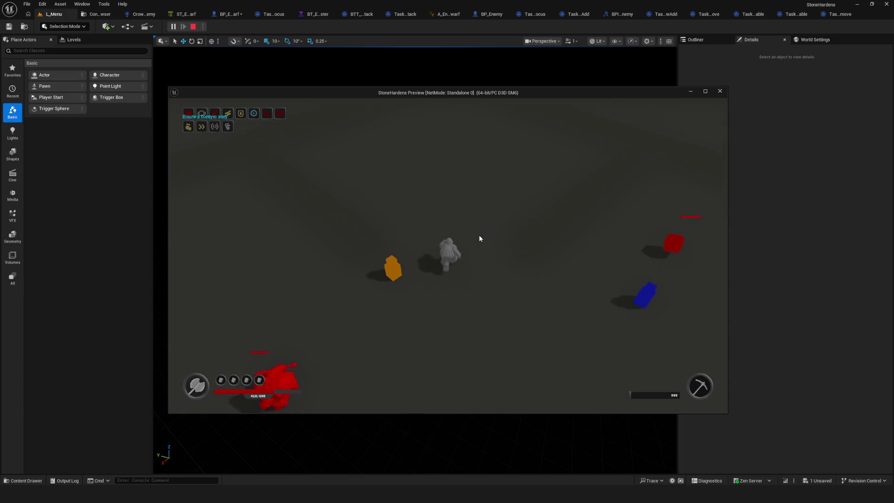
key("Escape")
- Play a Dev session, moving the player around the Enter tiles to check the enemy's chase distance
left_click(173, 27)
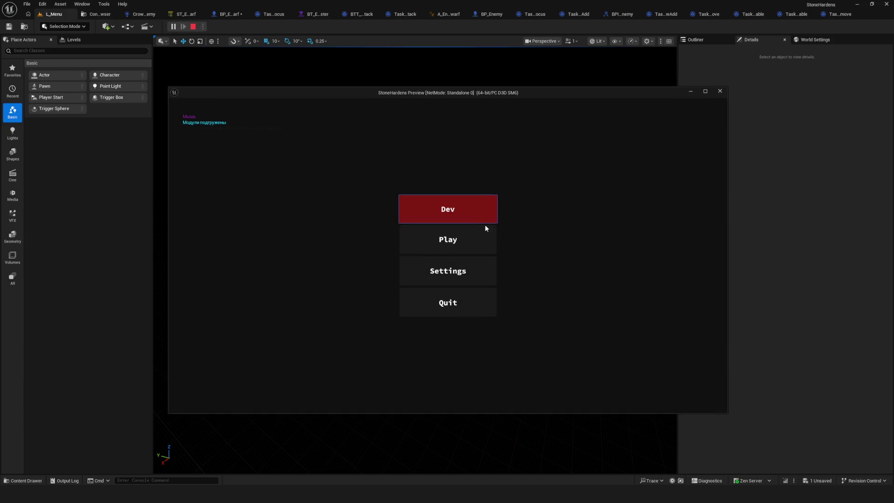
left_click(456, 208)
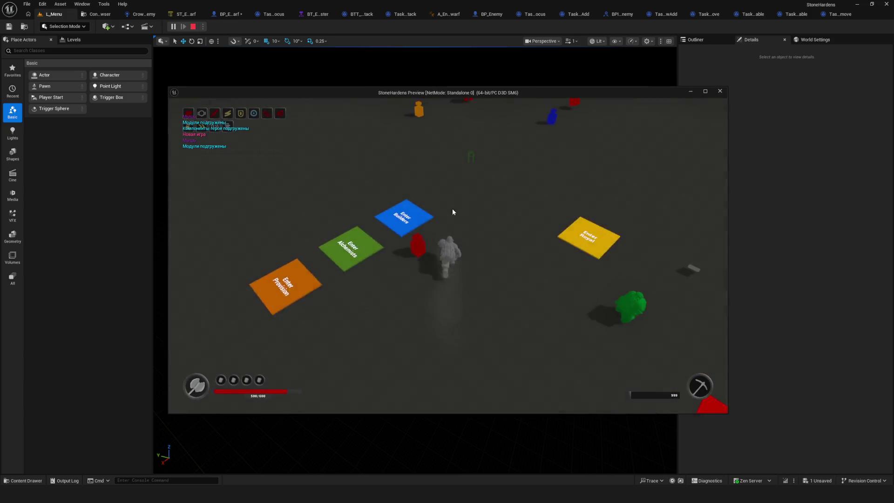
key("w")
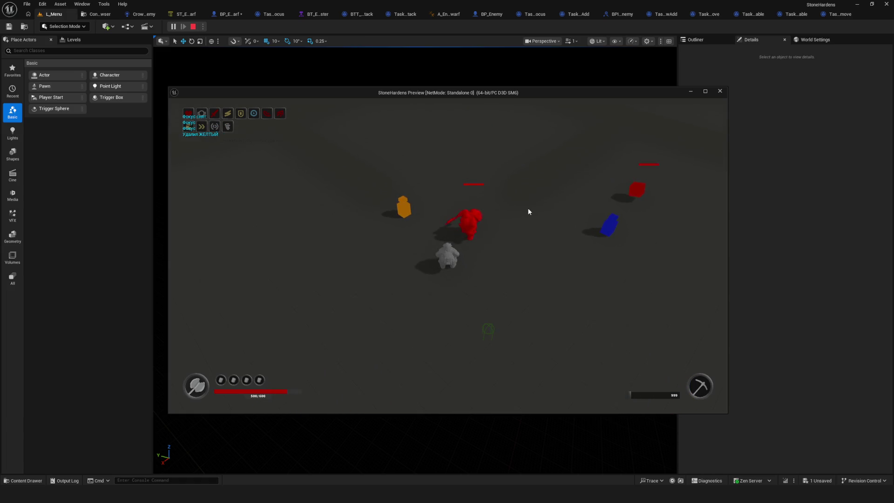
key("a")
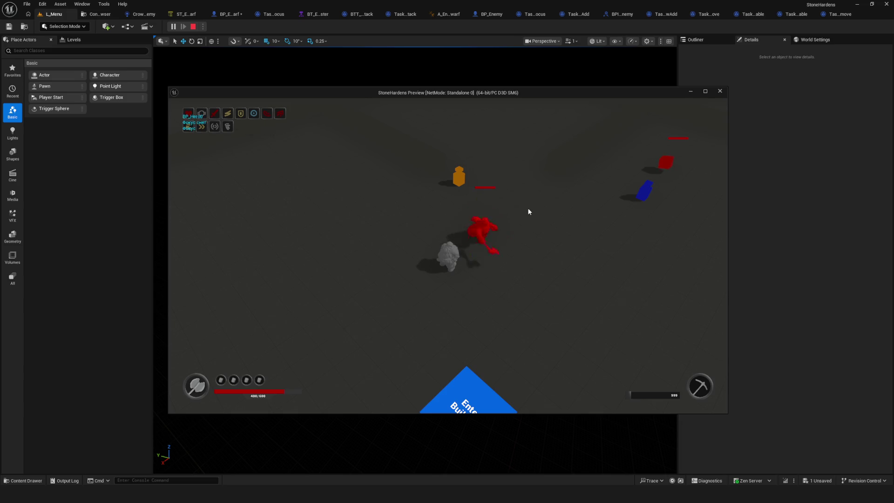
key("a")
key("a")
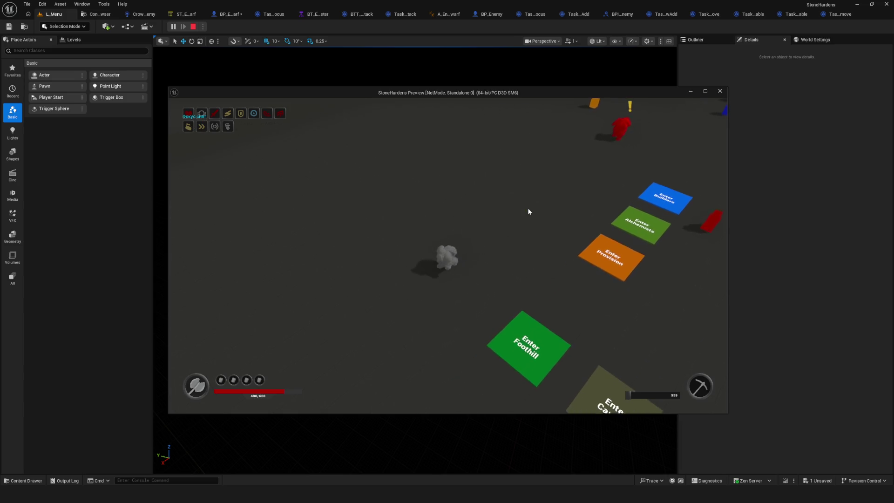
key("d")
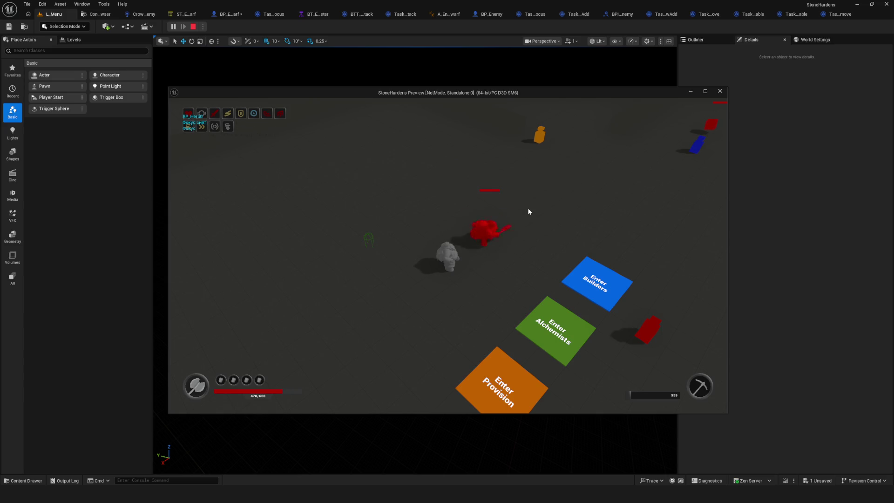
key("a")
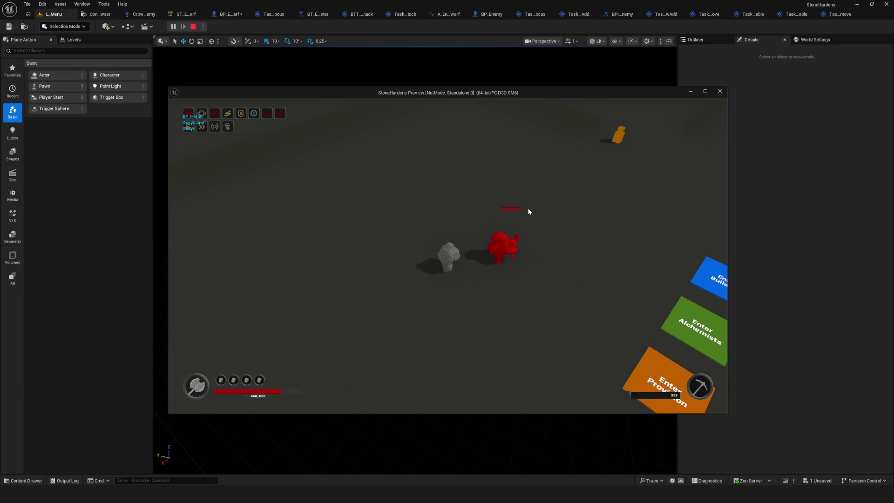
key("Escape")
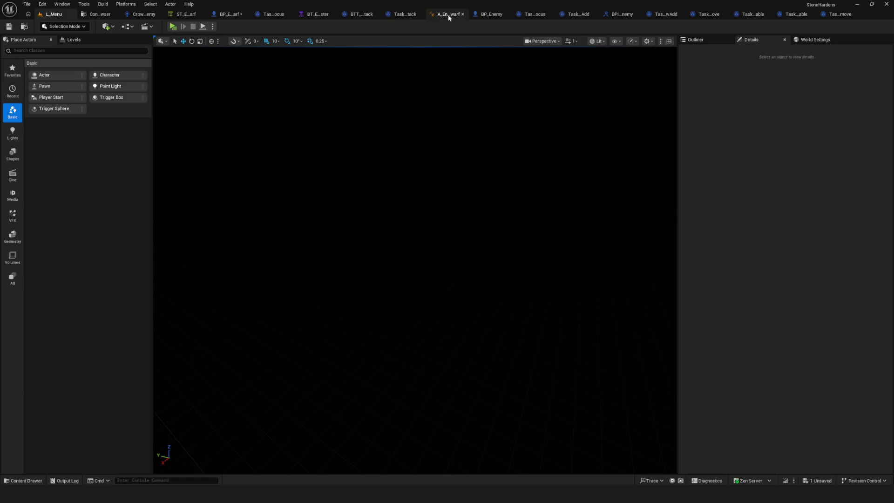
- Set the Chase MoveTo Acceptable Radius to 170 in the dwarf State Tree
left_click(185, 14)
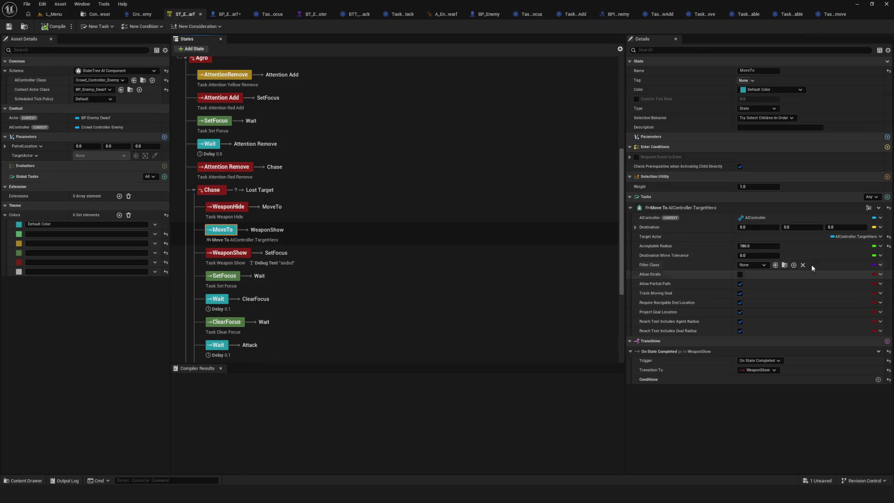
left_click(752, 246)
type("170")
key("Return")
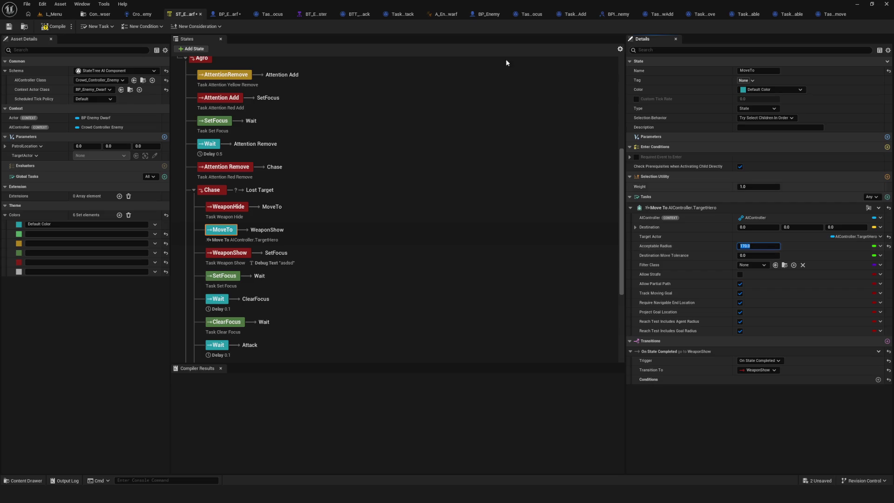
- Play a Dev session from L_Menu, running the player between the Enter pads to test the 170 radius chase
left_click(46, 18)
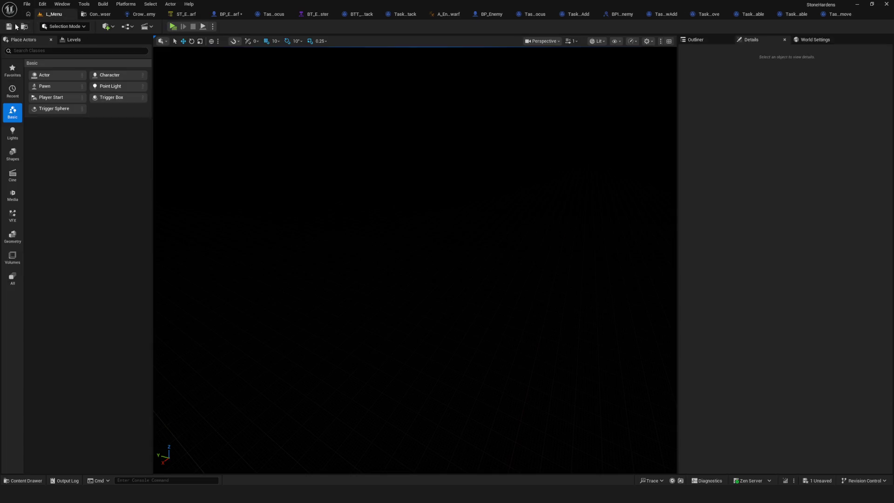
left_click(174, 27)
left_click(442, 211)
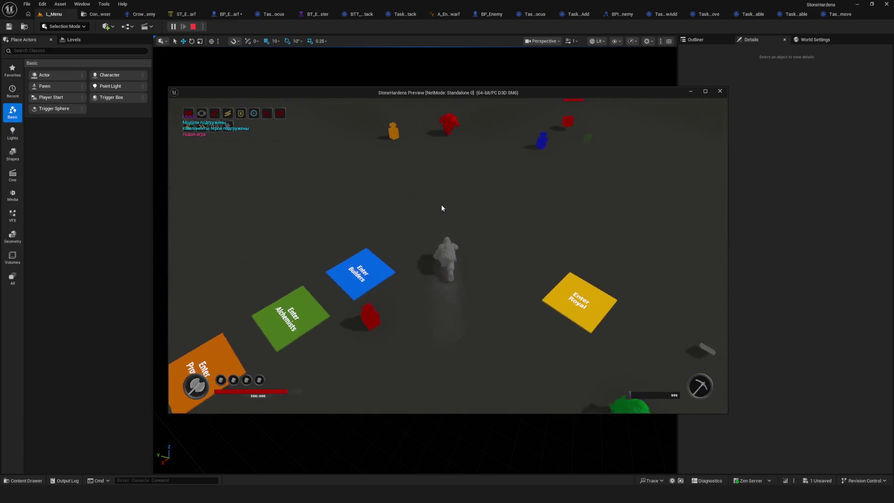
key("w")
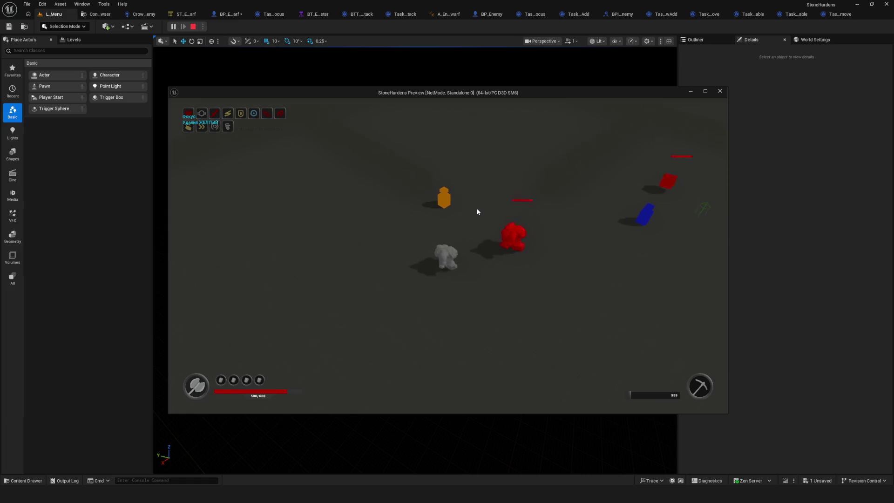
key("s")
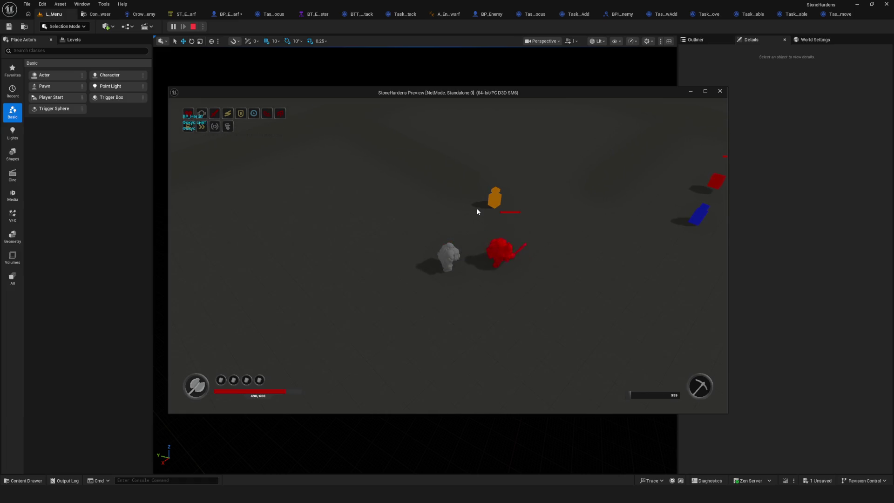
key("s")
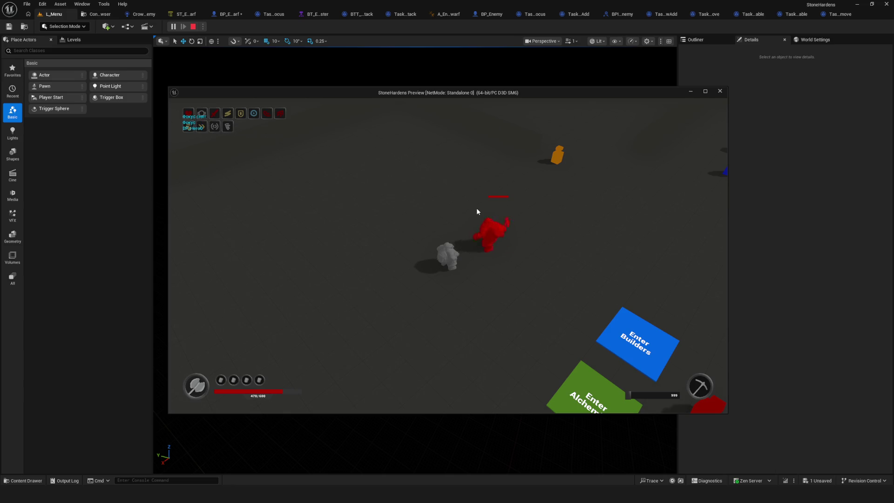
key("s")
key("s")
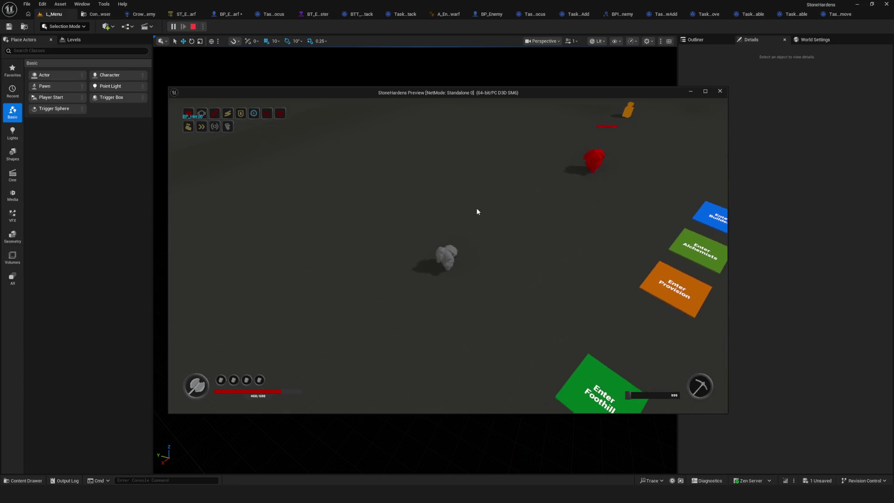
key("w")
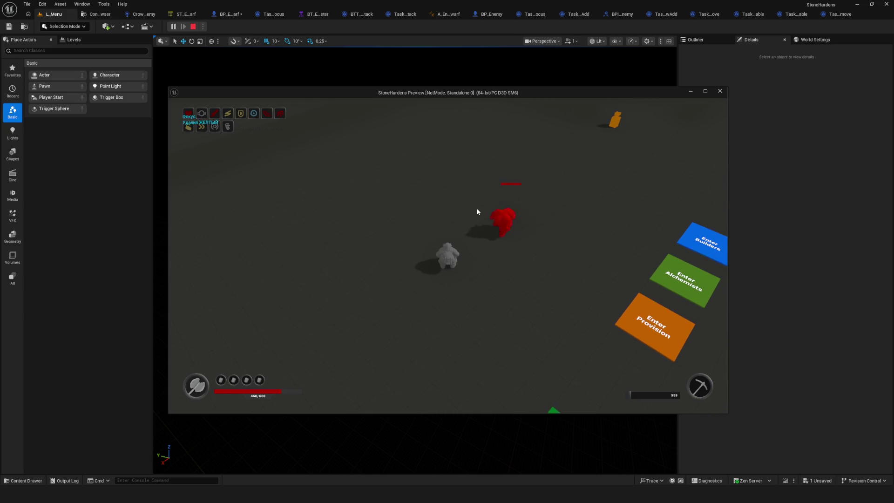
key("s")
key("s")
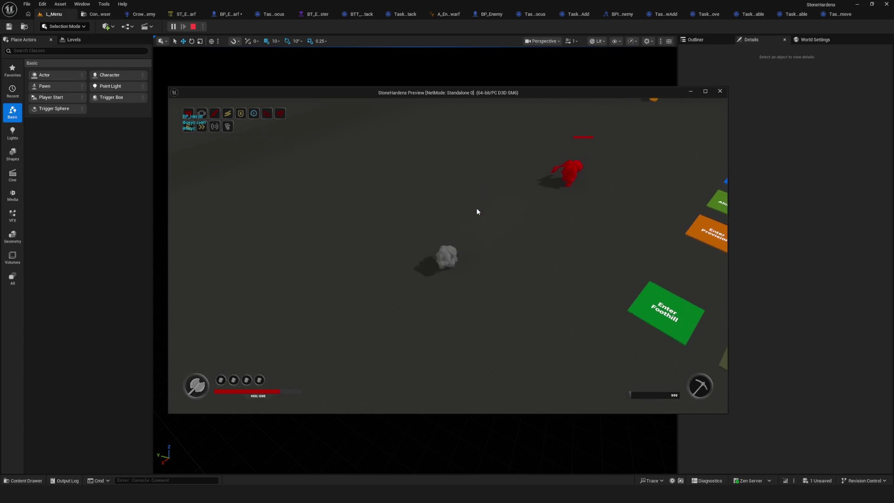
key("d")
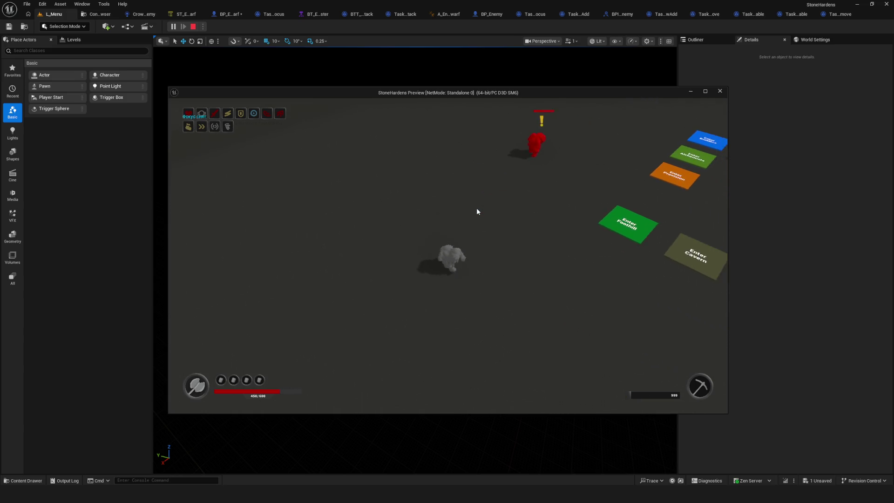
key("a")
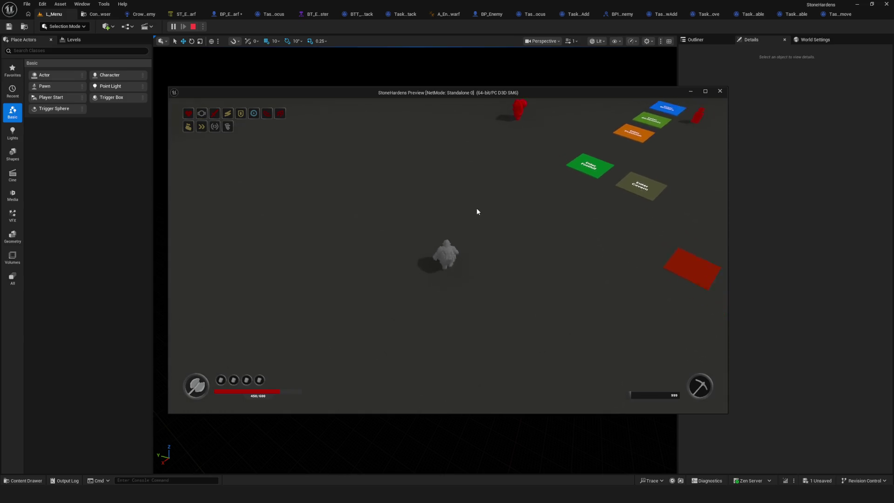
key("a")
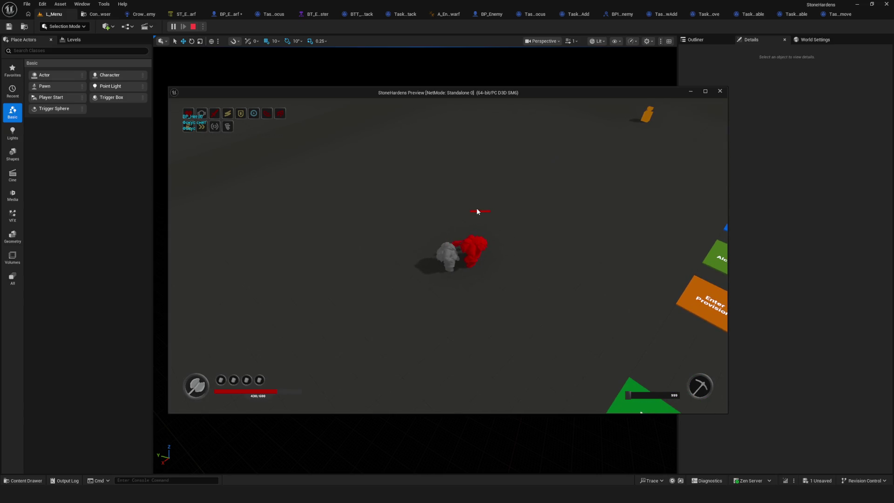
key("Escape")
- Start a Dev game, stop it, and relaunch the standalone preview into the game level
left_click(173, 27)
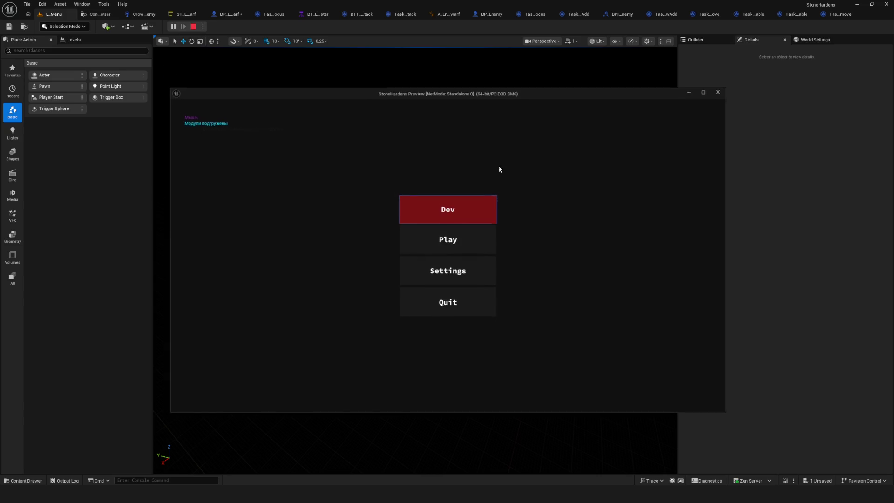
left_click(474, 208)
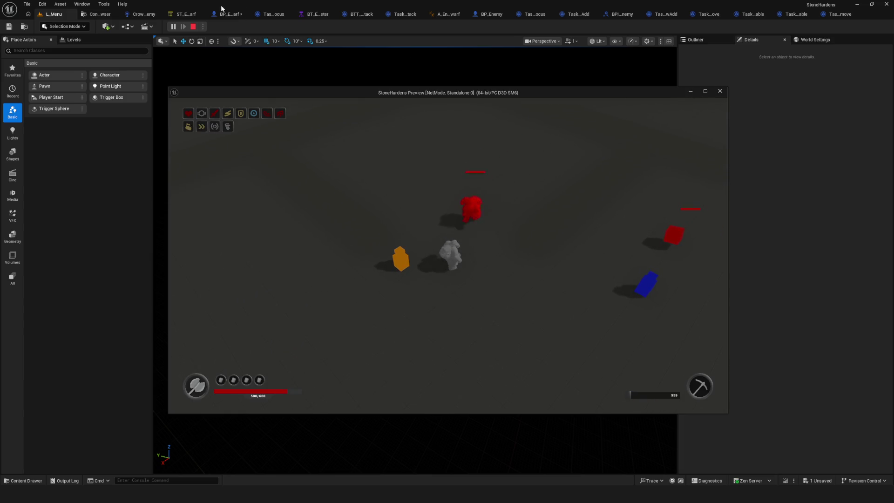
key("Escape")
left_click(173, 26)
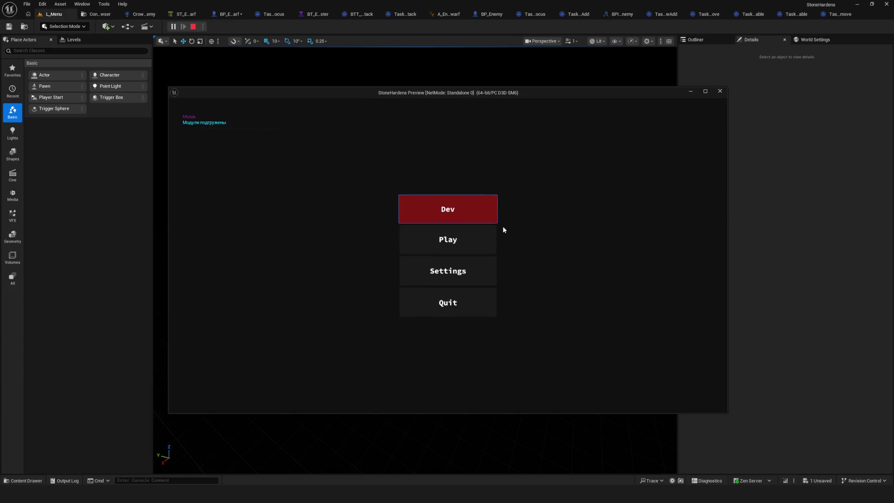
left_click(475, 216)
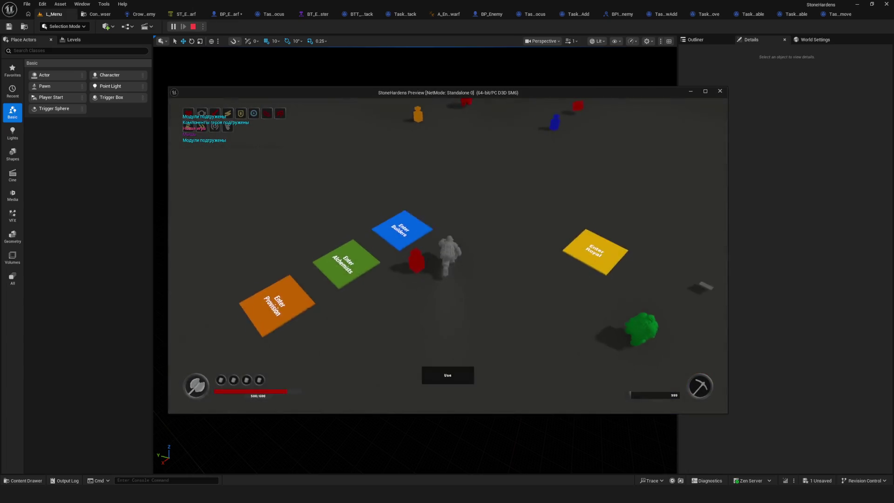
- Walk the hero back and forth near the red enemy to draw its chase and attack
key("s")
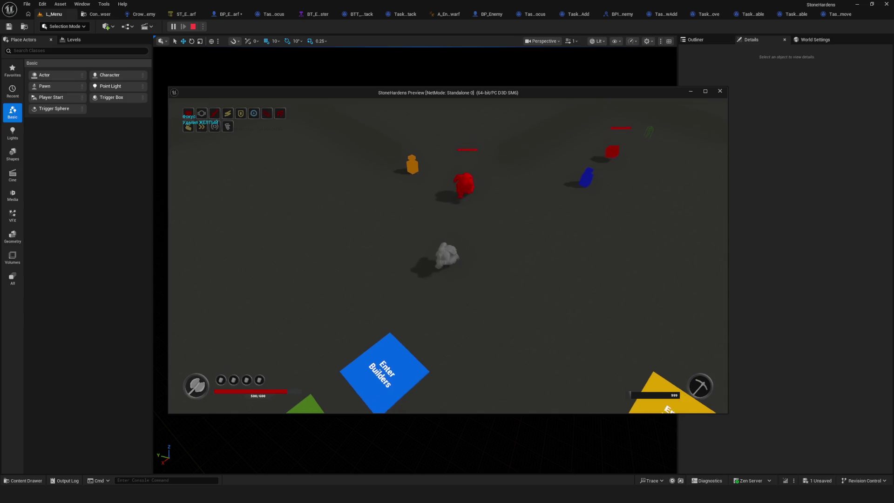
key("s")
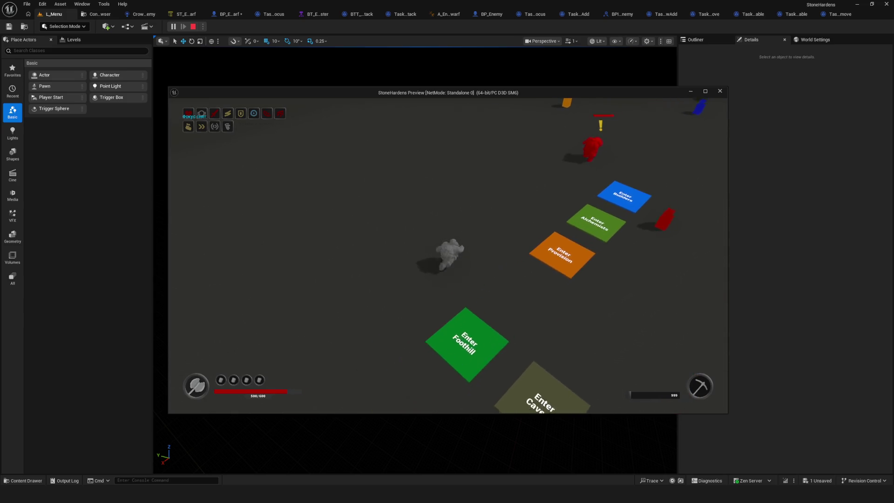
key("s")
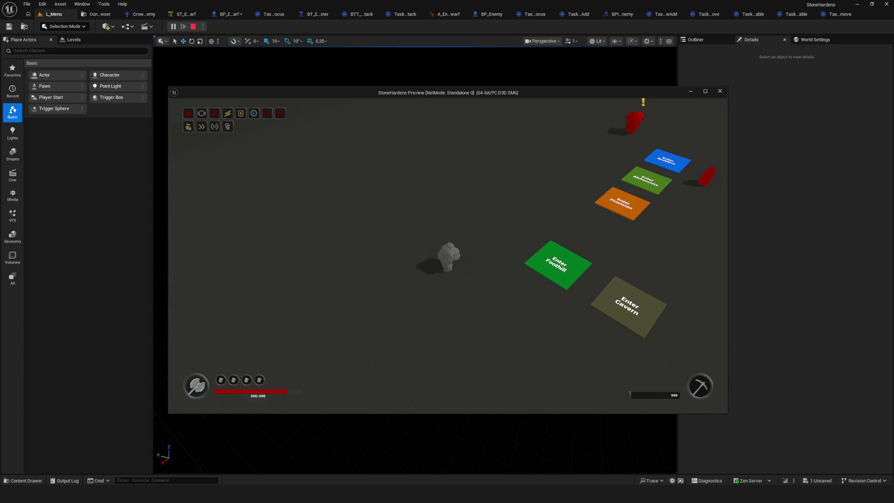
key("w")
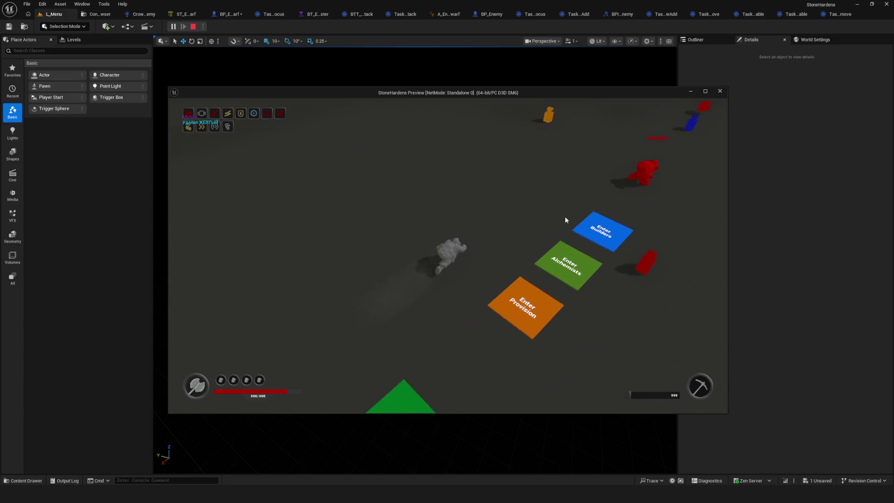
key("s")
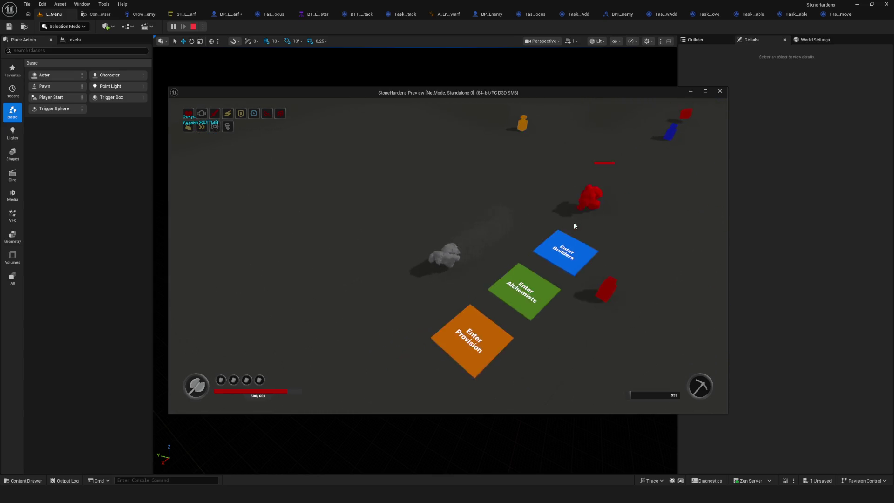
key("w")
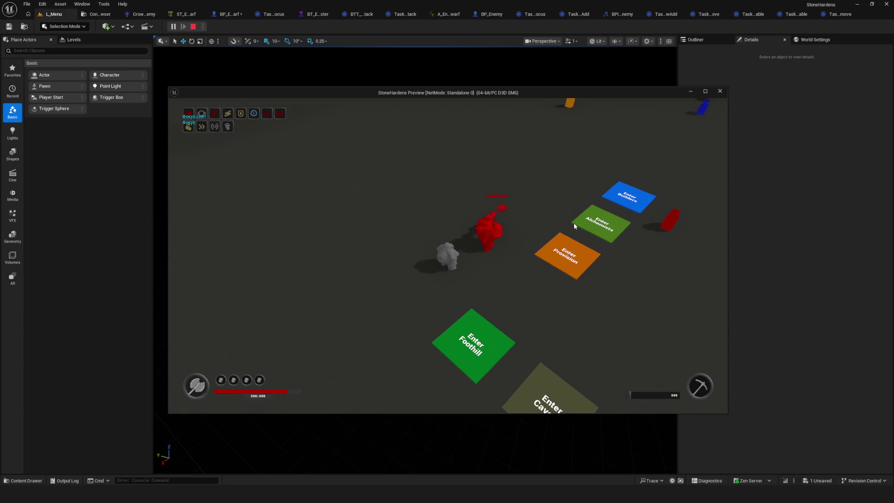
key("s")
key("s")
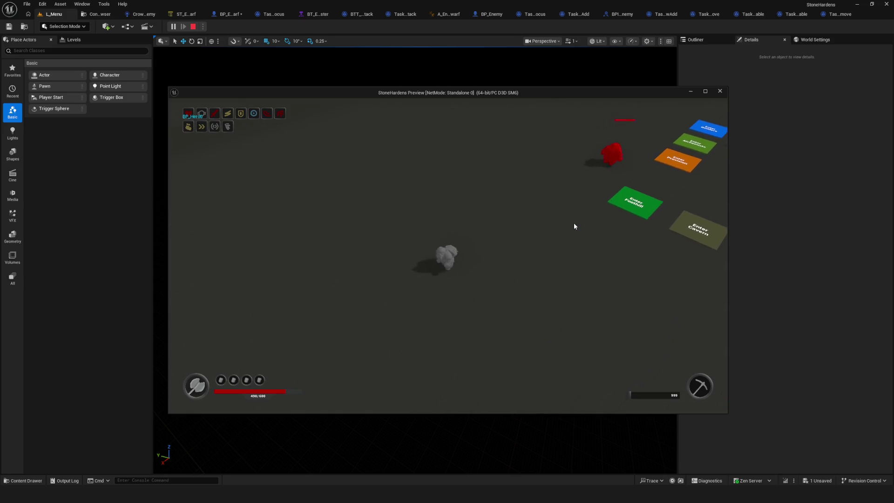
key("d")
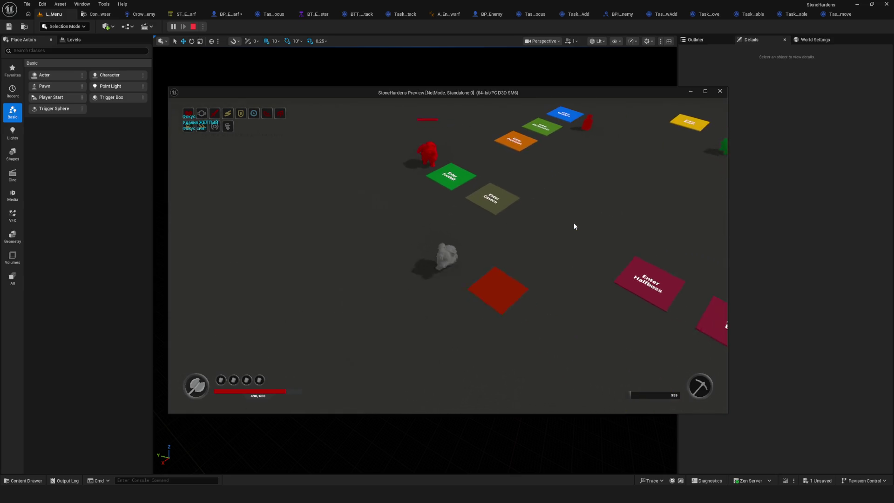
key("s")
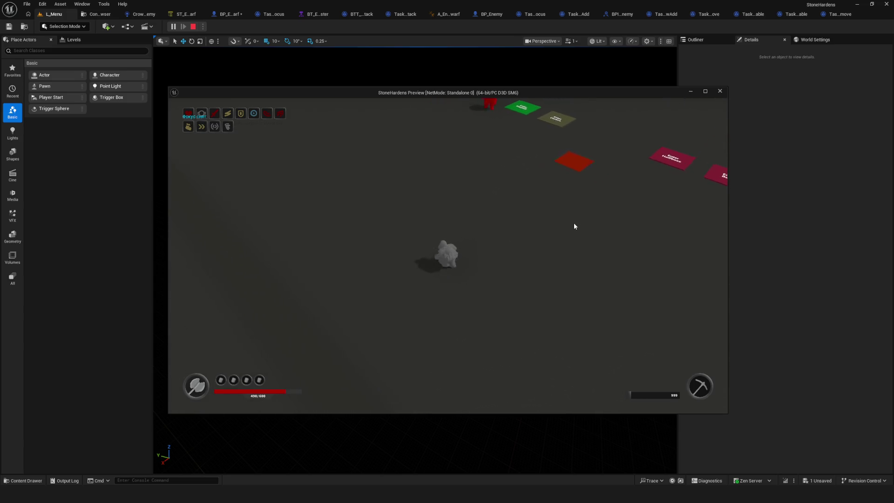
key("w")
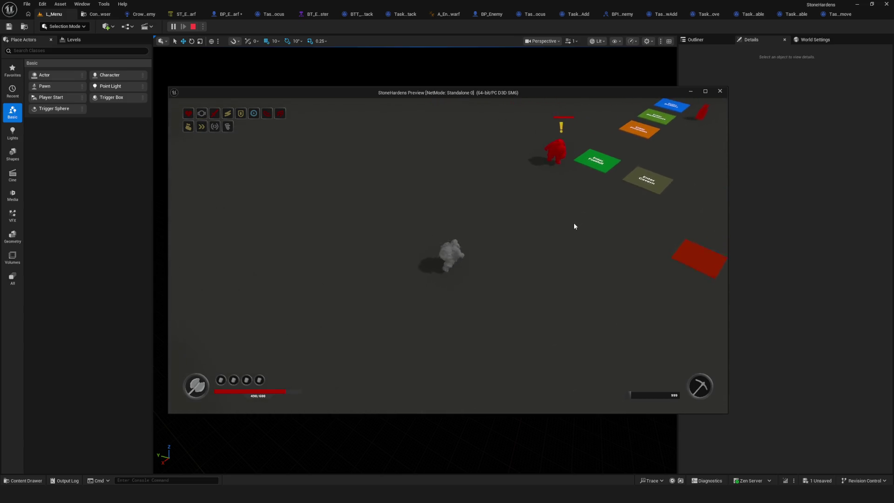
- Lead the hero up-right past the enemy, then left, until the enemy catches up beside it
key("w")
key("a")
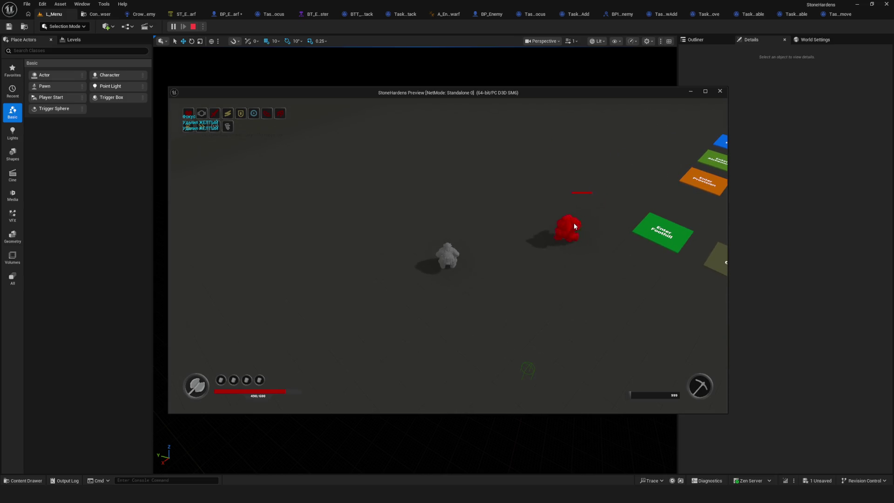
key("w")
key("d")
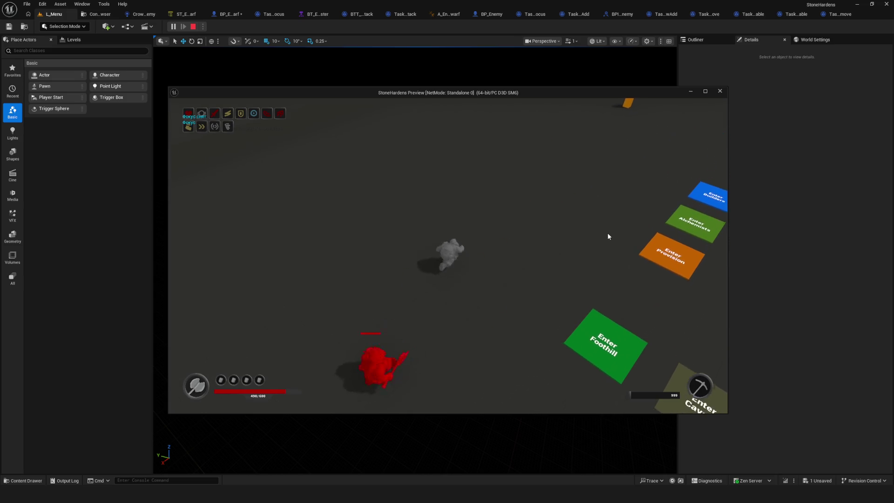
key("d")
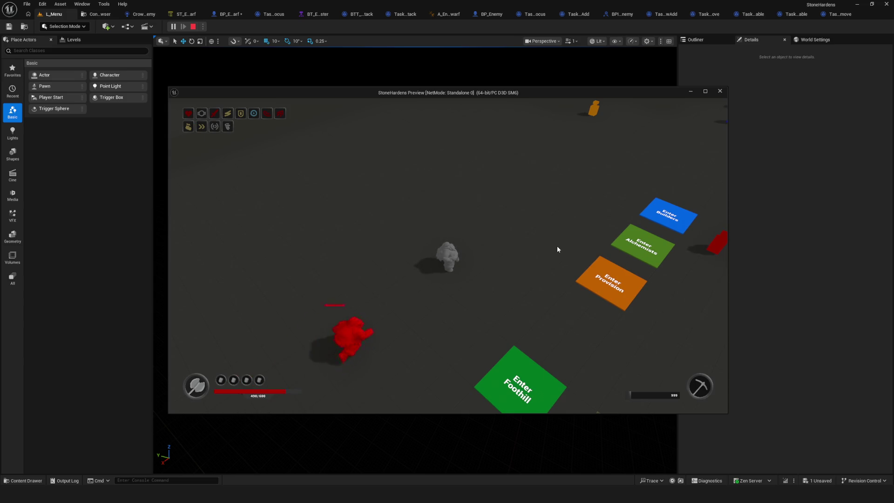
key("w")
key("d")
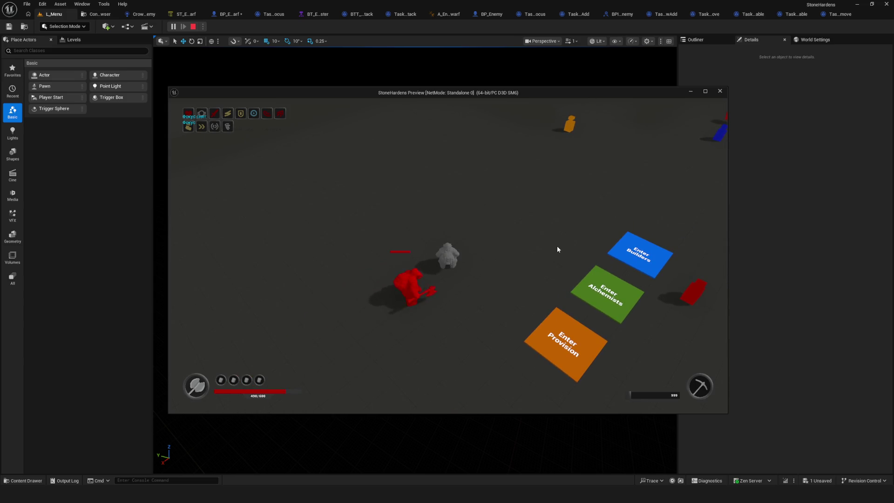
key("w")
key("d")
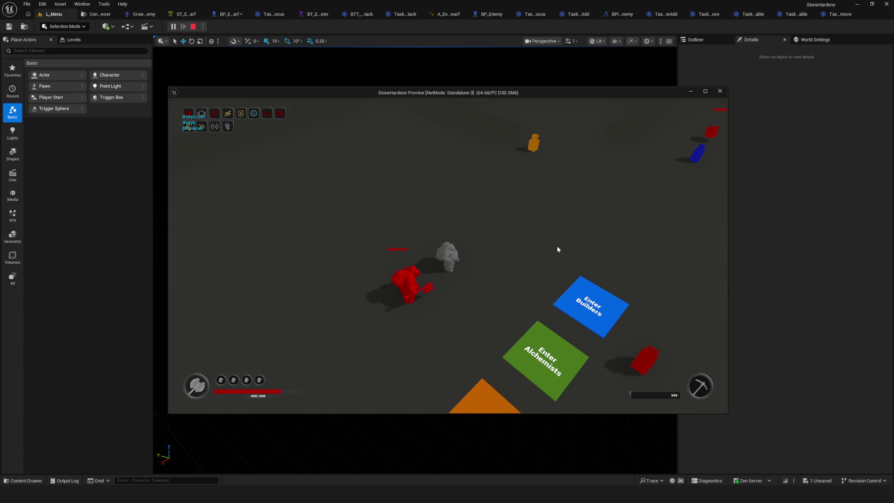
key("a")
key("s")
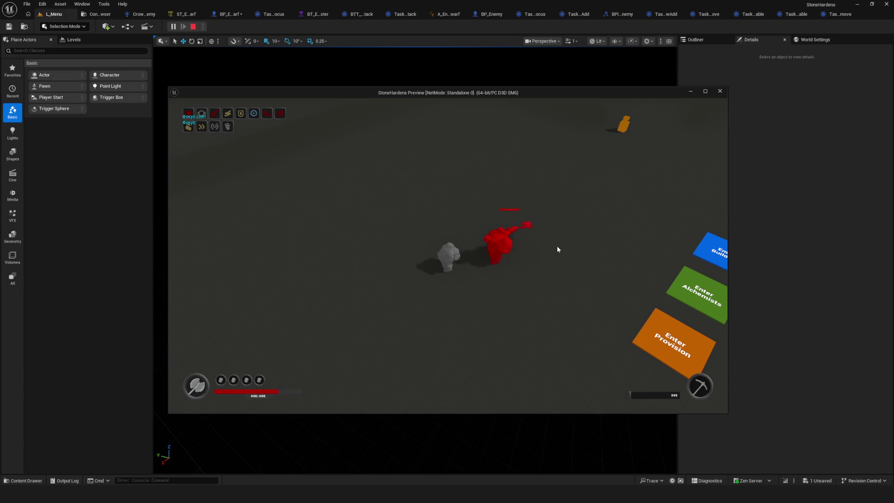
- Step the hero up, back and right as the red enemy closes in
key("w")
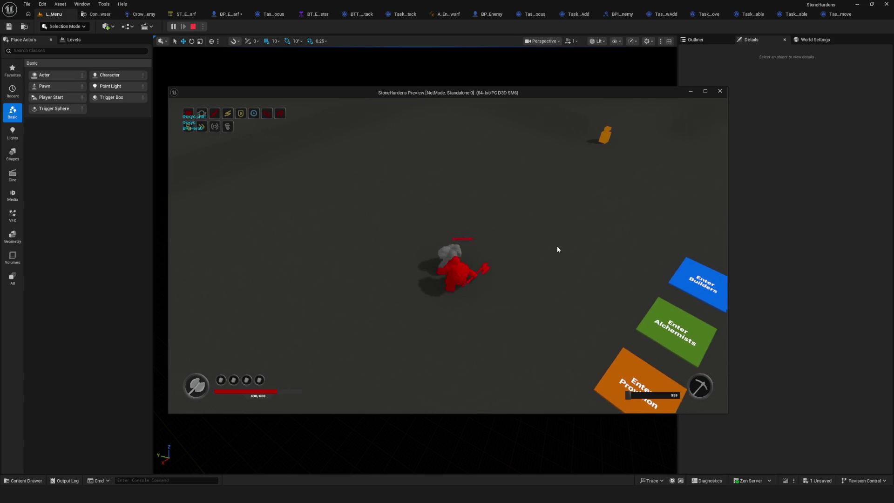
key("s")
key("d")
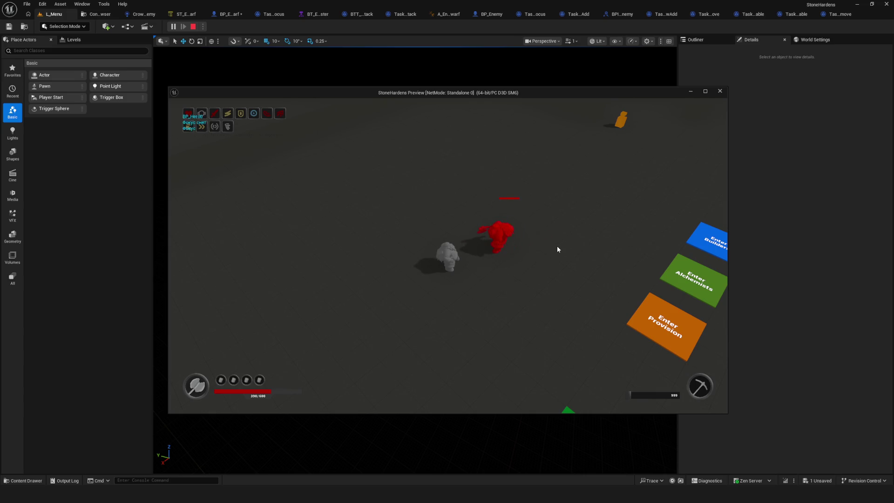
- Swing the camera around the hero, run it down-left, then end the standalone session
key("Tab")
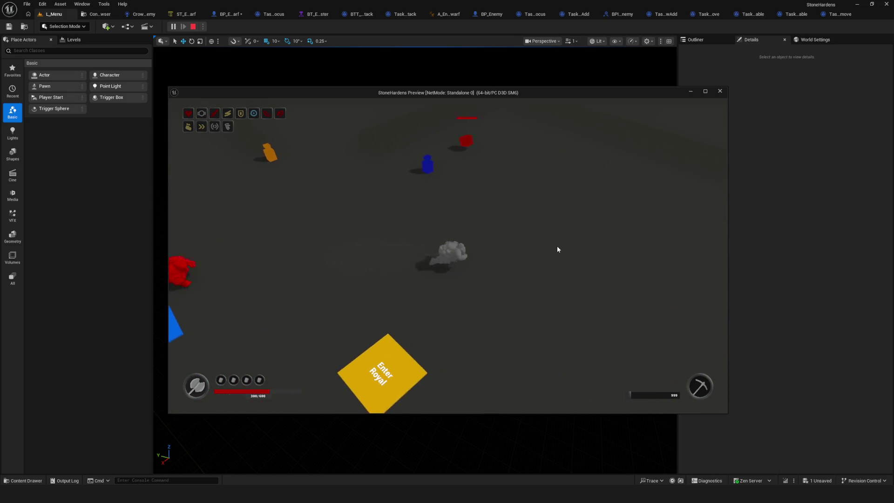
key("Tab")
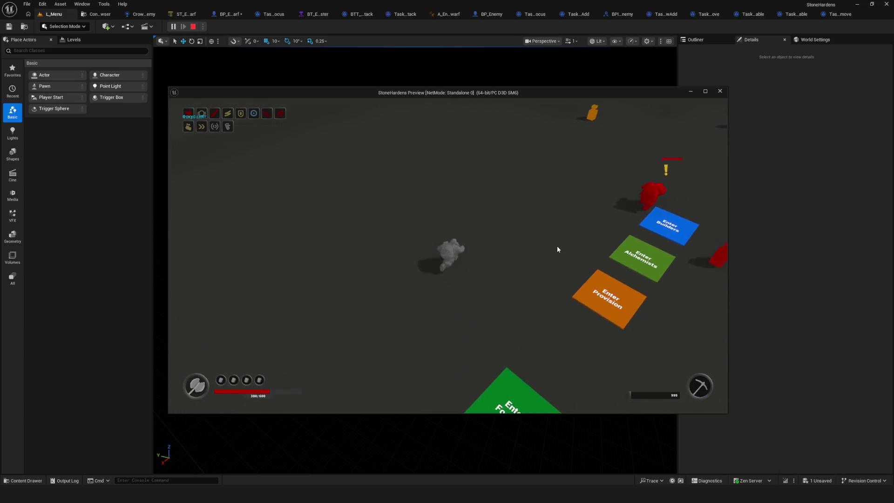
key("s")
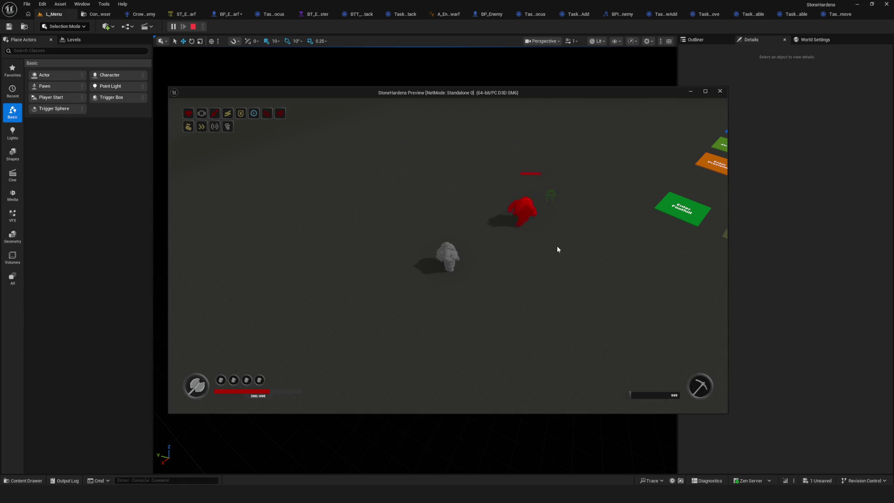
key("Escape")
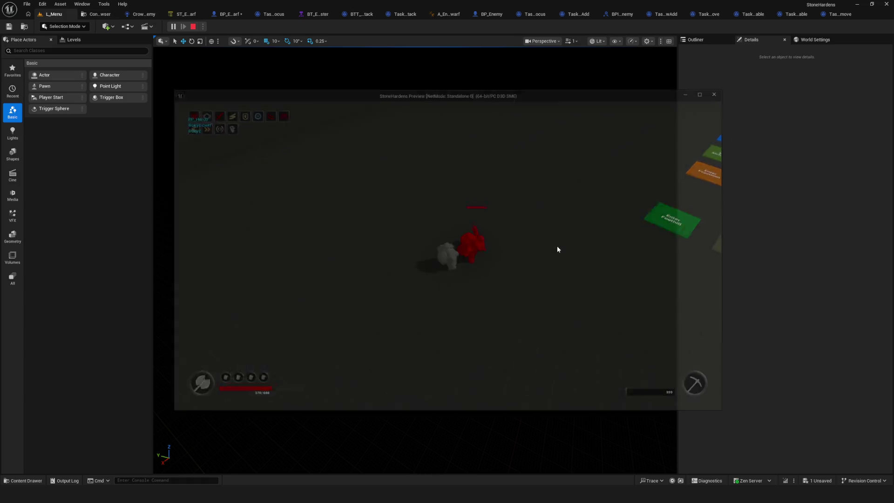
- Return to the ST_Enemy_Dwarf State Tree and select the Wait state under Agro
left_click(183, 14)
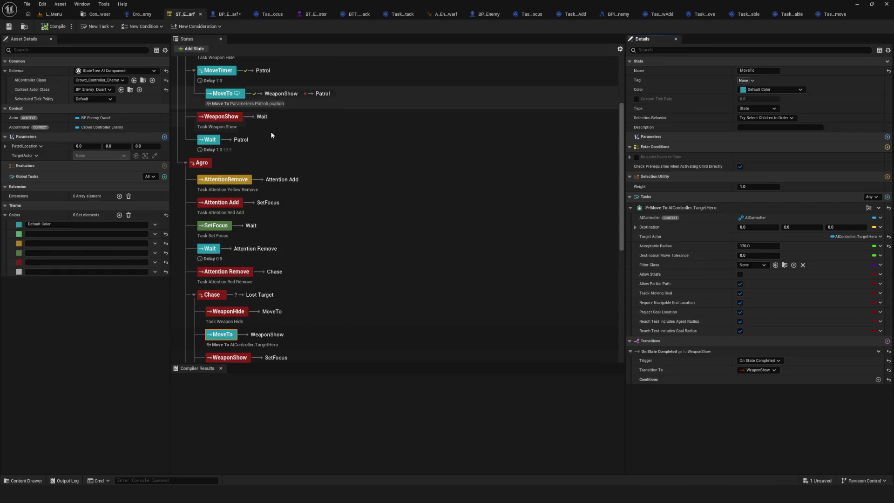
left_click(224, 254)
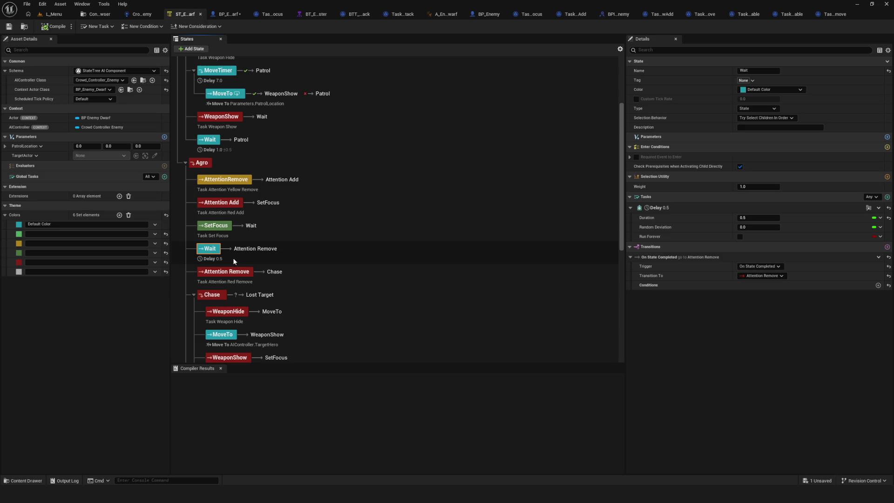